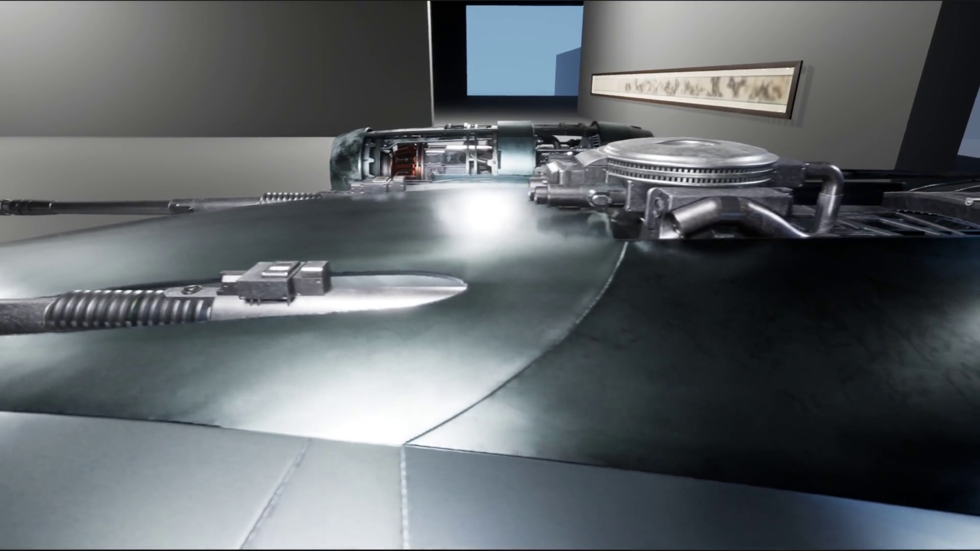
Switch back to the running turret preview, then dismiss the notification popup.
{"action": "key", "text": "alt+Tab"}
{"action": "left_click", "coordinate": [338, 181]}
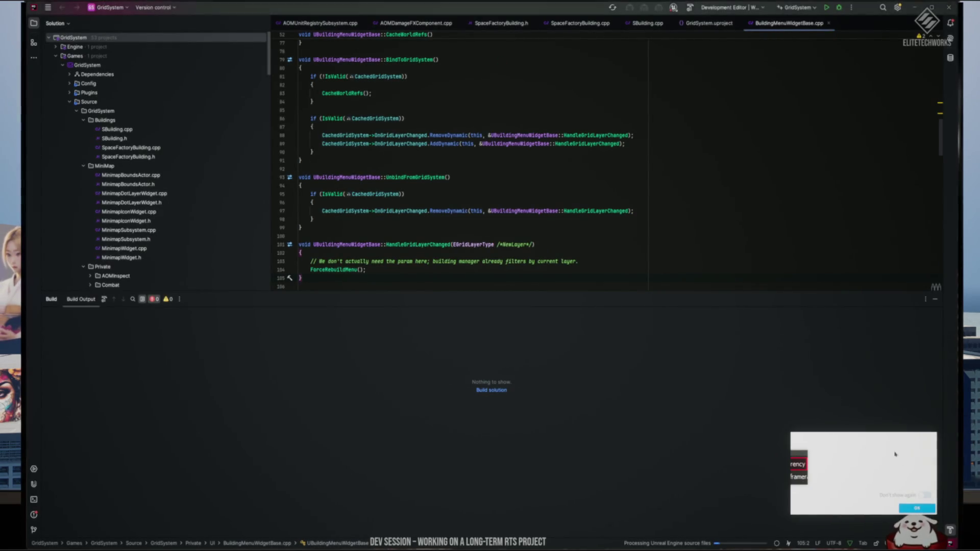
{"action": "left_click", "coordinate": [912, 508]}
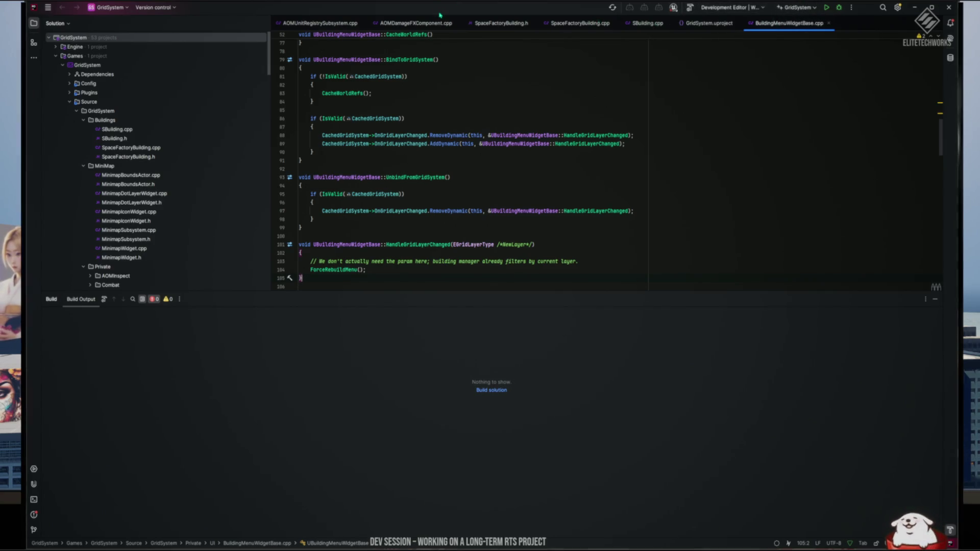
Build the GridSystem solution with Ctrl+Shift+B to start the Unreal editor.
{"action": "key", "text": "super"}
{"action": "key", "text": "Escape"}
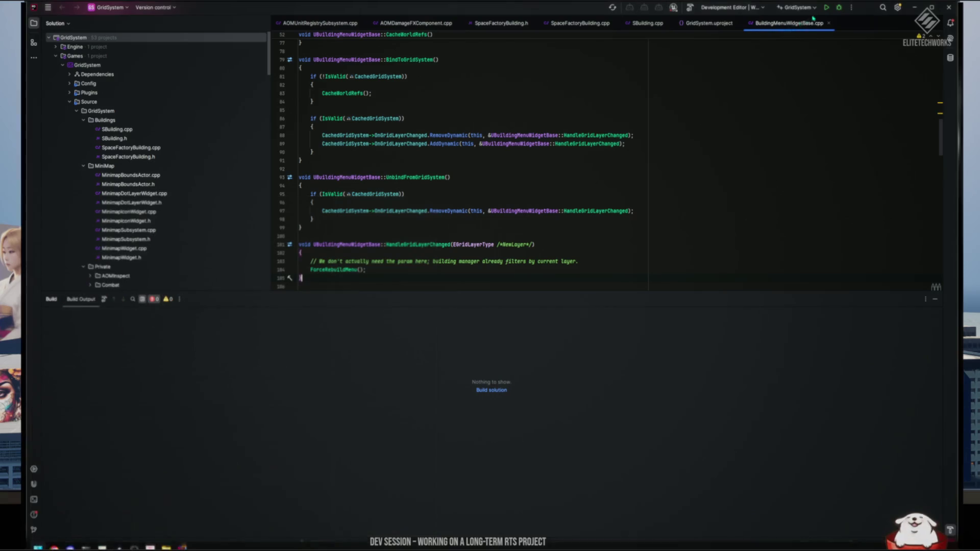
{"action": "key", "text": "ctrl+shift+b"}
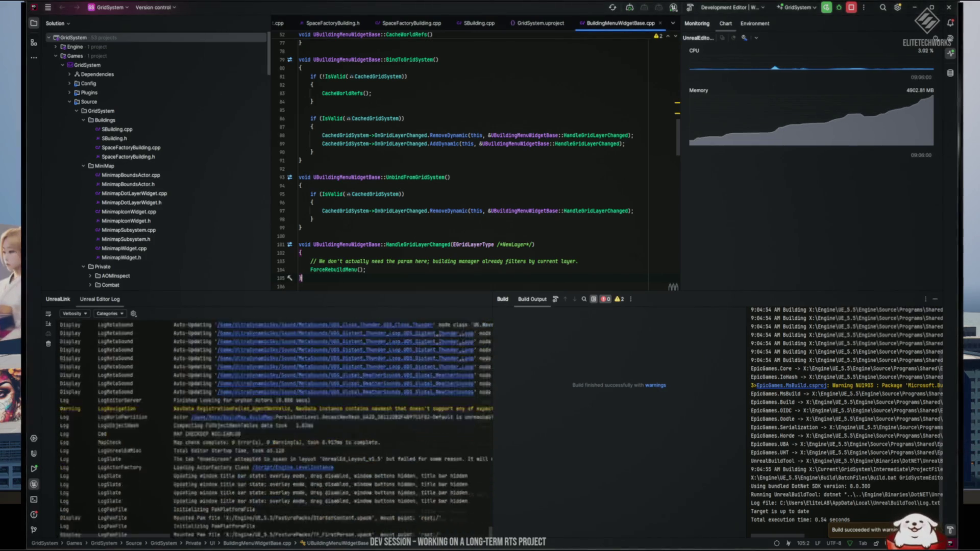
Check the finished GridSystem build output, then switch to the loaded Unreal editor window.
{"action": "key", "text": "alt+Tab"}
{"action": "key", "text": "alt+Tab"}
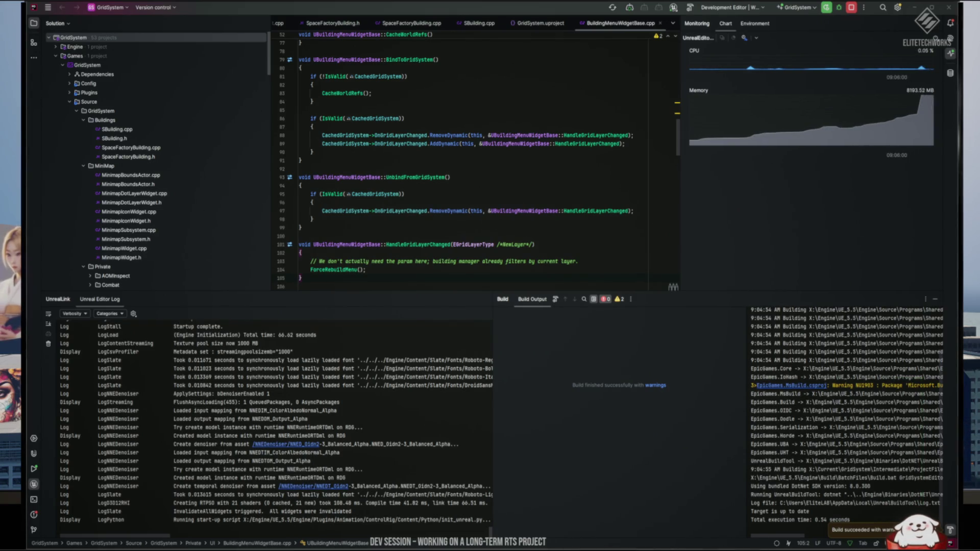
{"action": "double_click", "coordinate": [918, 531]}
{"action": "scroll", "coordinate": [867, 490], "scroll_direction": "down", "scroll_amount": 1}
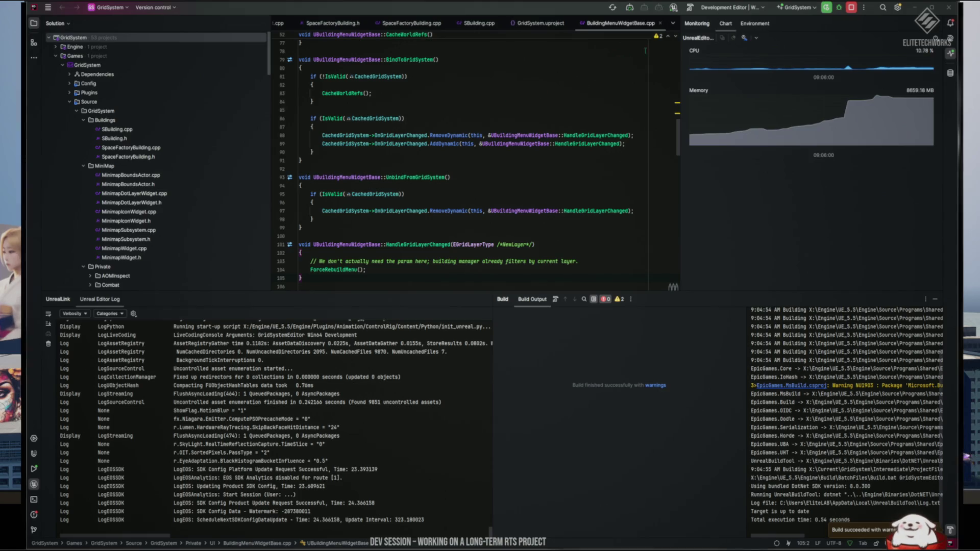
{"action": "key", "text": "alt+Tab"}
{"action": "key", "text": "alt+Tab"}
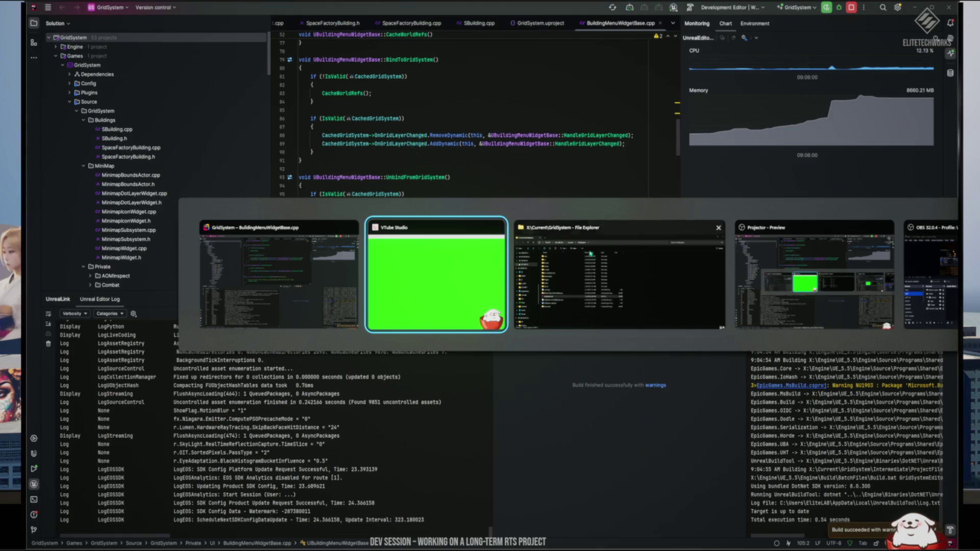
{"action": "key", "text": "alt+Tab"}
{"action": "key", "text": "alt+Tab"}
{"action": "key", "text": "alt+Tab"}
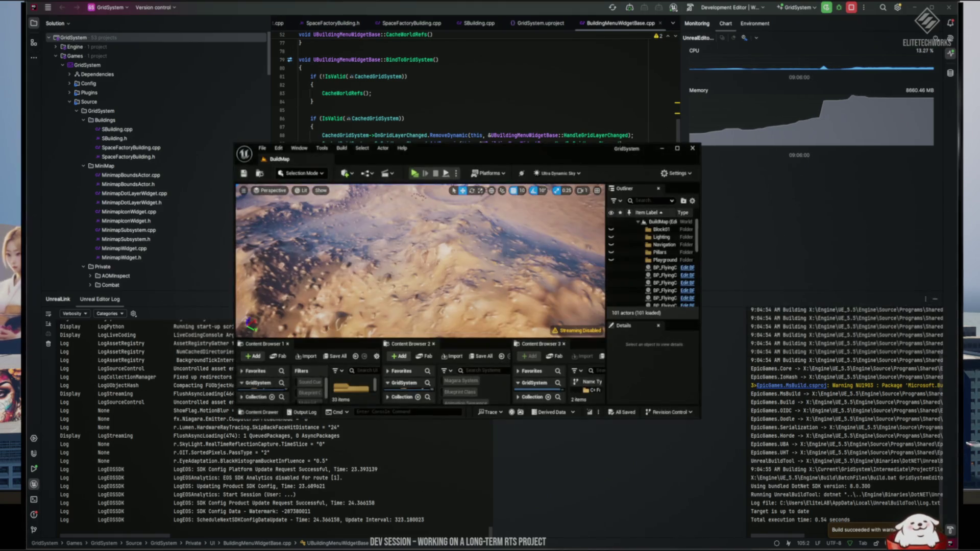
Maximize the Unreal editor and launch Figma from the Start search.
{"action": "double_click", "coordinate": [489, 155]}
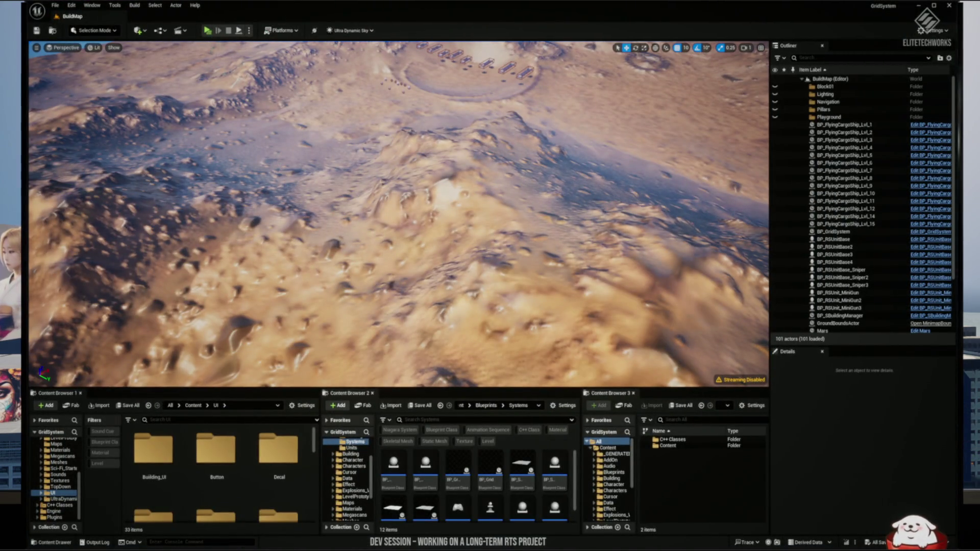
{"action": "key", "text": "super"}
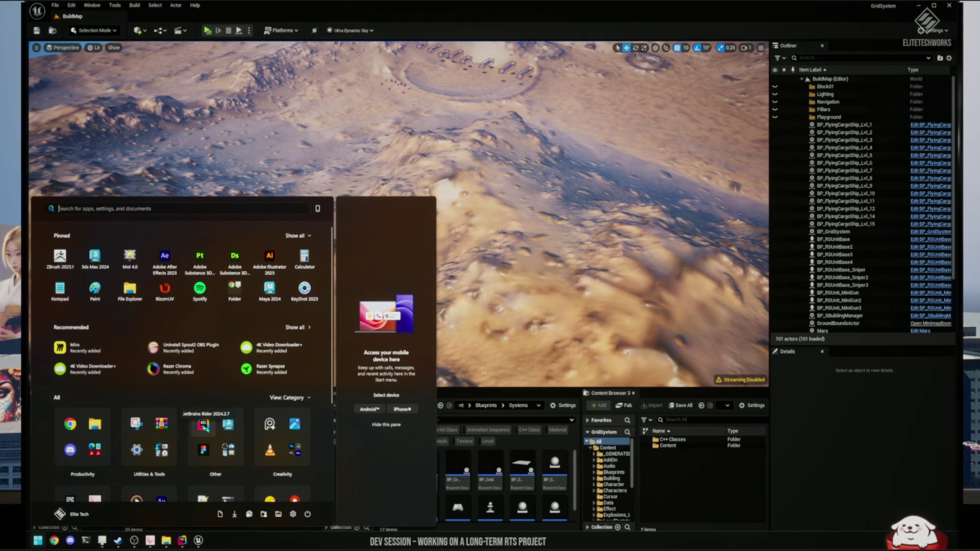
{"action": "type", "text": "figma"}
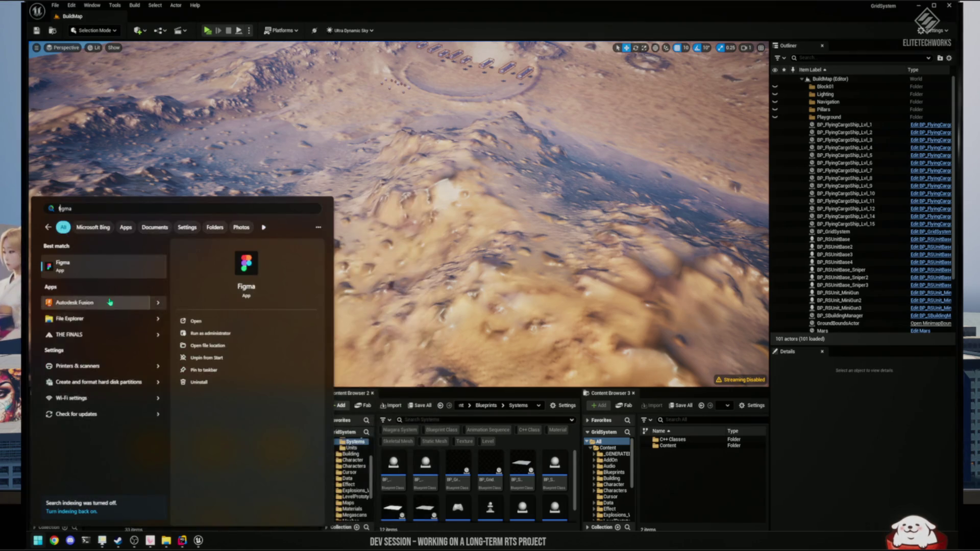
{"action": "key", "text": "Return"}
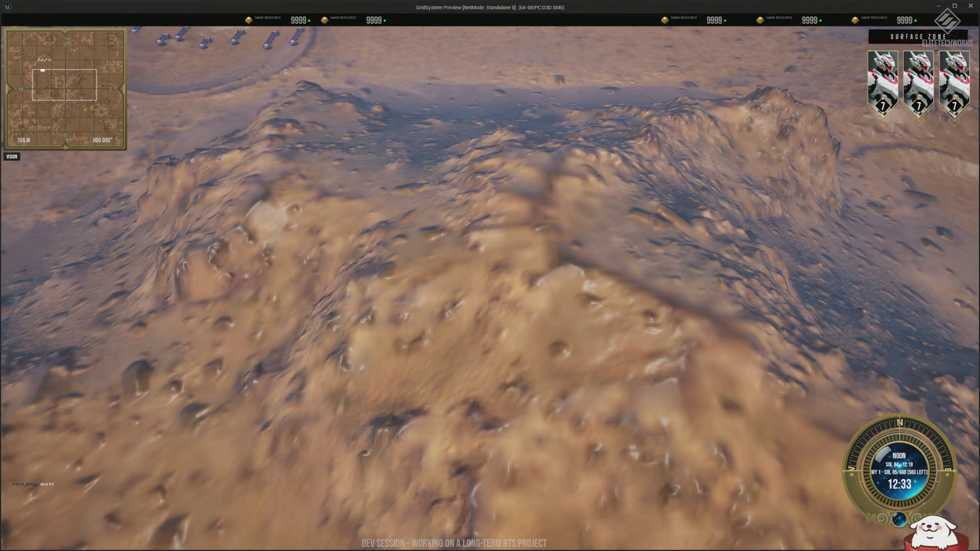
Launch Google Chrome from the Start search with a chosen profile.
{"action": "key", "text": "super"}
{"action": "type", "text": "c"}
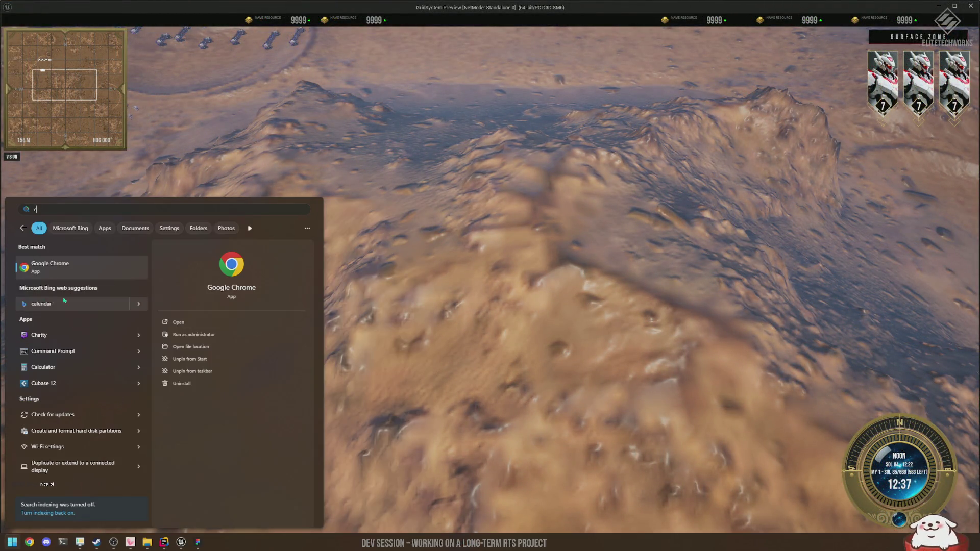
{"action": "key", "text": "Return"}
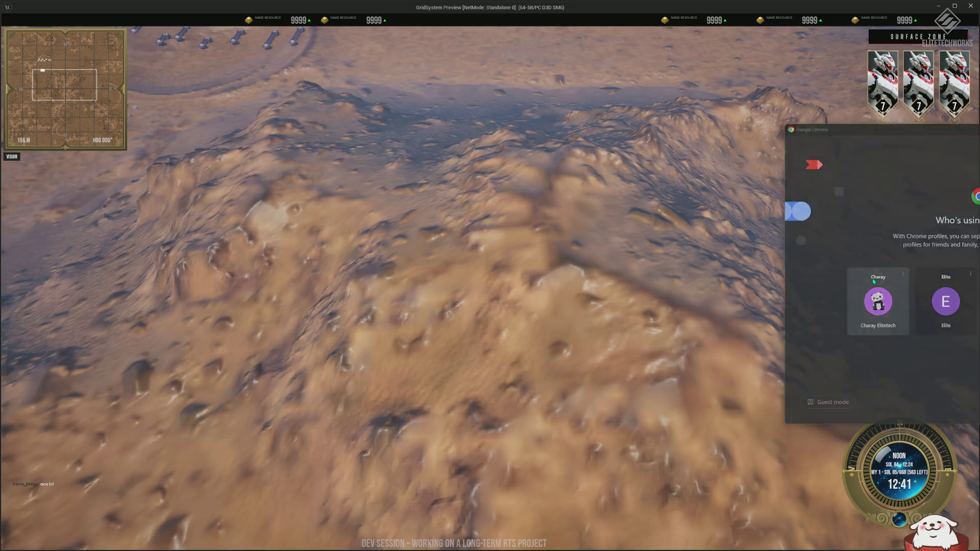
{"action": "left_click", "coordinate": [873, 281]}
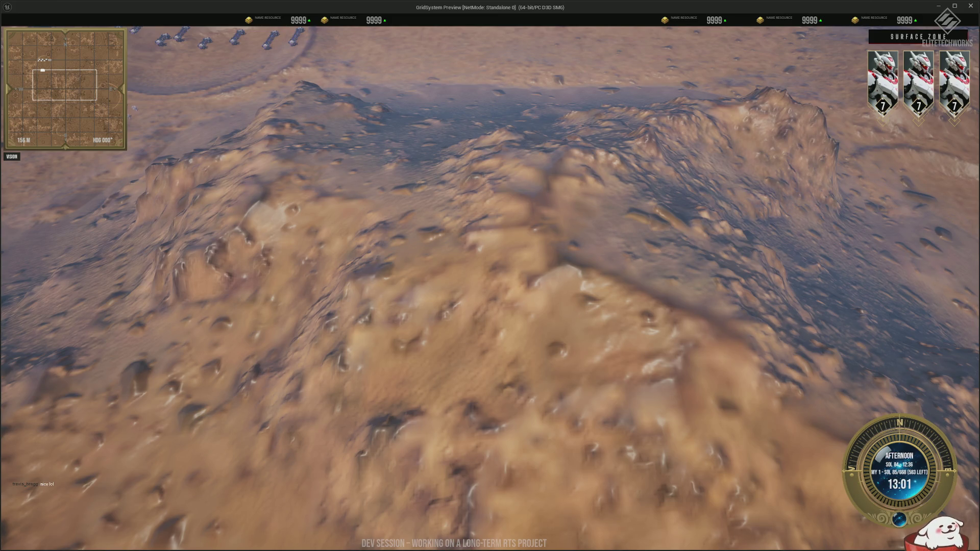
Zoom the RTS camera over the crater and select all of the player's units.
{"action": "scroll", "coordinate": [340, 218], "scroll_direction": "up", "scroll_amount": 10}
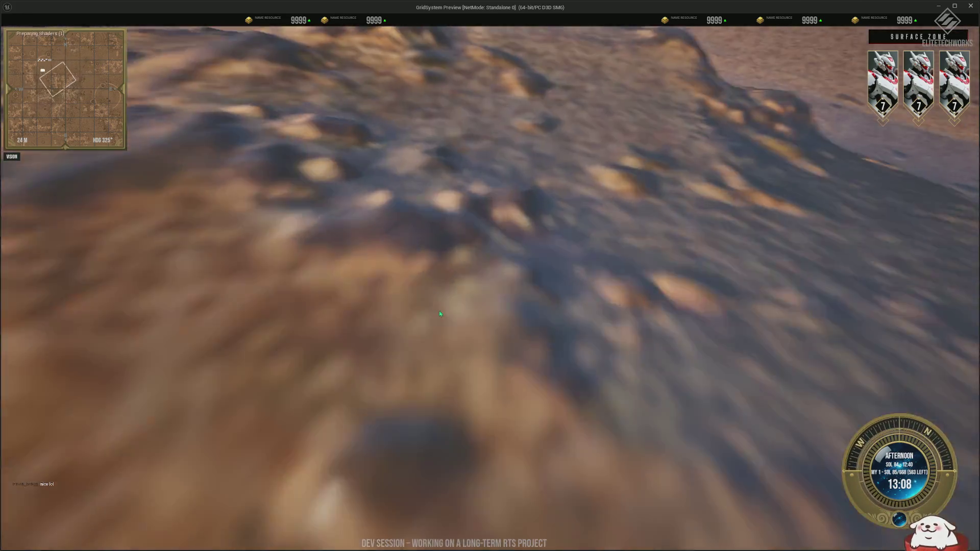
{"action": "scroll", "coordinate": [440, 314], "scroll_direction": "down", "scroll_amount": 8}
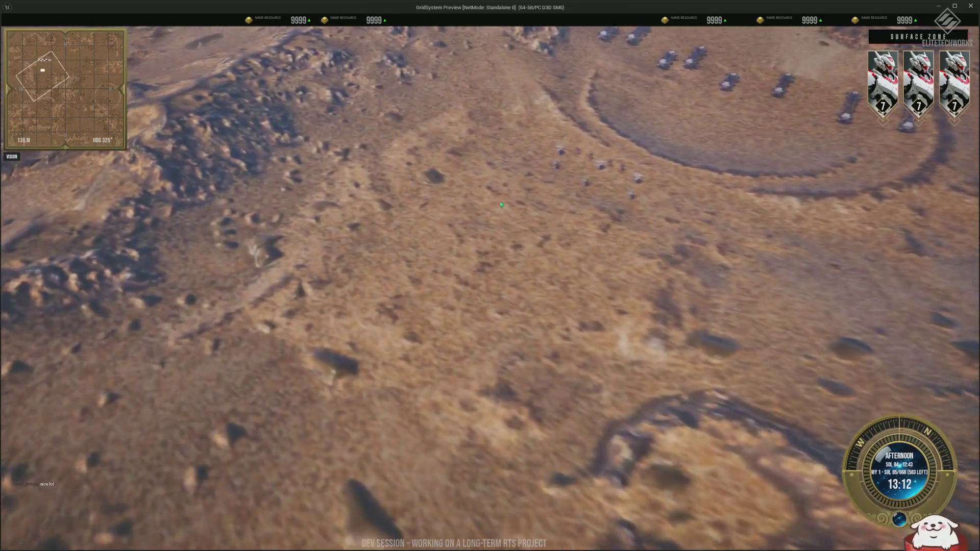
{"action": "scroll", "coordinate": [501, 204], "scroll_direction": "up", "scroll_amount": 3}
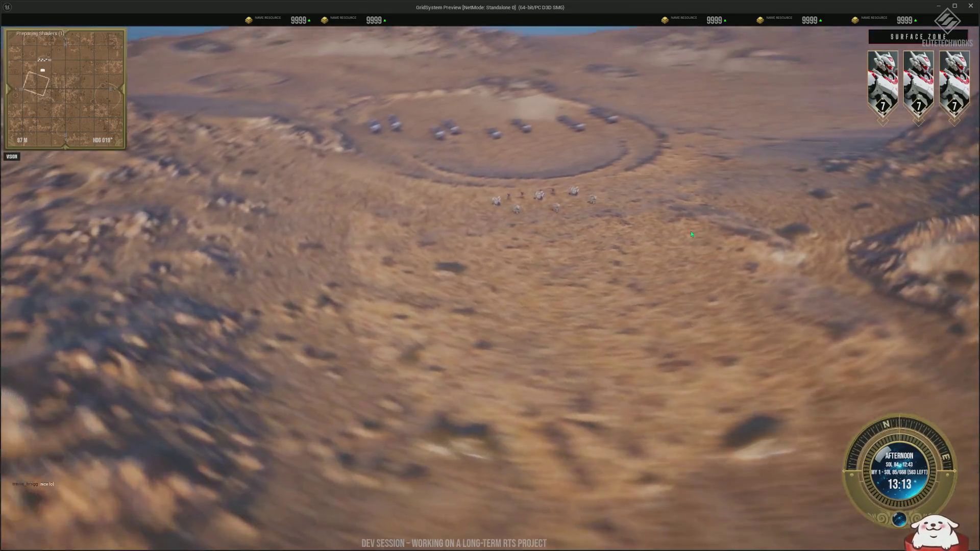
{"action": "scroll", "coordinate": [358, 370], "scroll_direction": "up", "scroll_amount": 8}
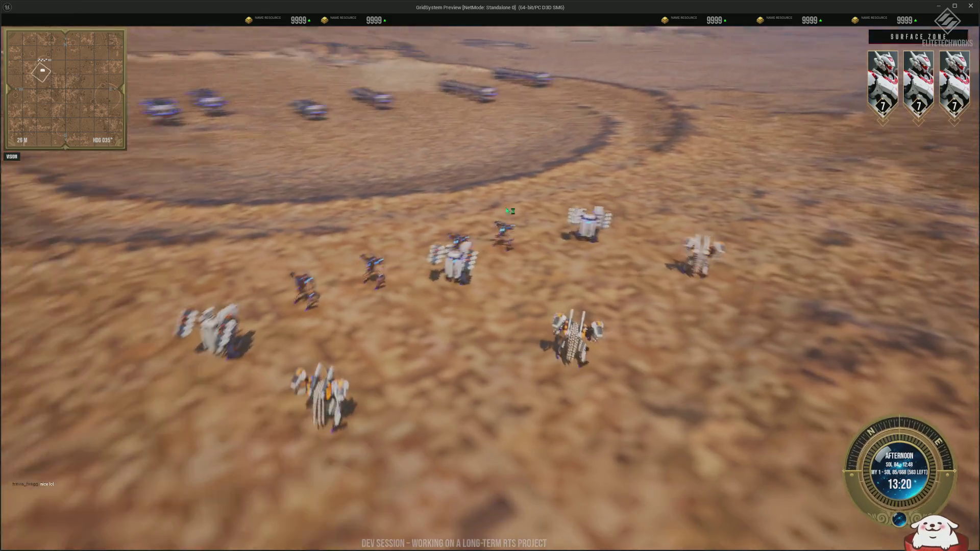
{"action": "scroll", "coordinate": [510, 211], "scroll_direction": "down", "scroll_amount": 4}
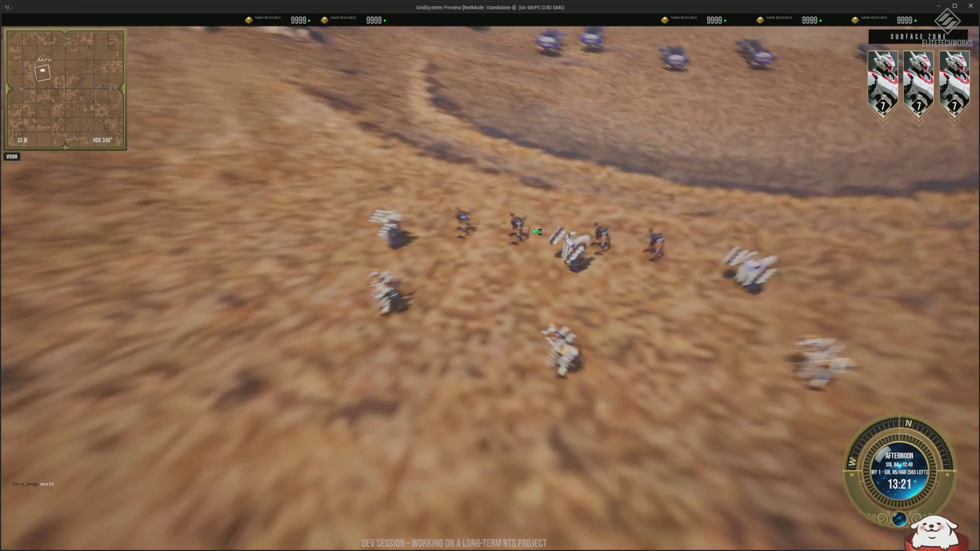
{"action": "key", "text": "ctrl+a"}
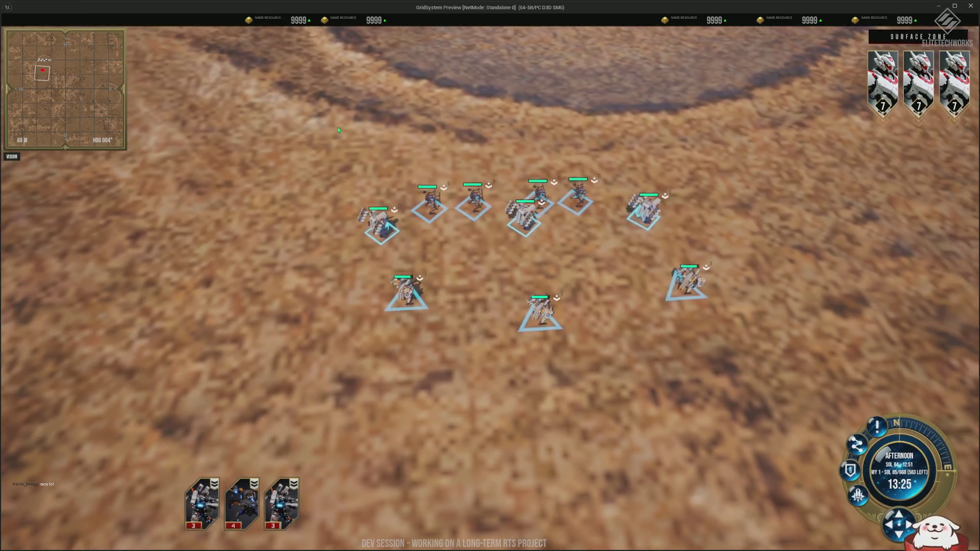
Order the selected units into a line formation ahead.
{"action": "left_click_drag", "start_coordinate": [314, 120], "coordinate": [691, 145]}
{"action": "scroll", "coordinate": [611, 298], "scroll_direction": "up", "scroll_amount": 4}
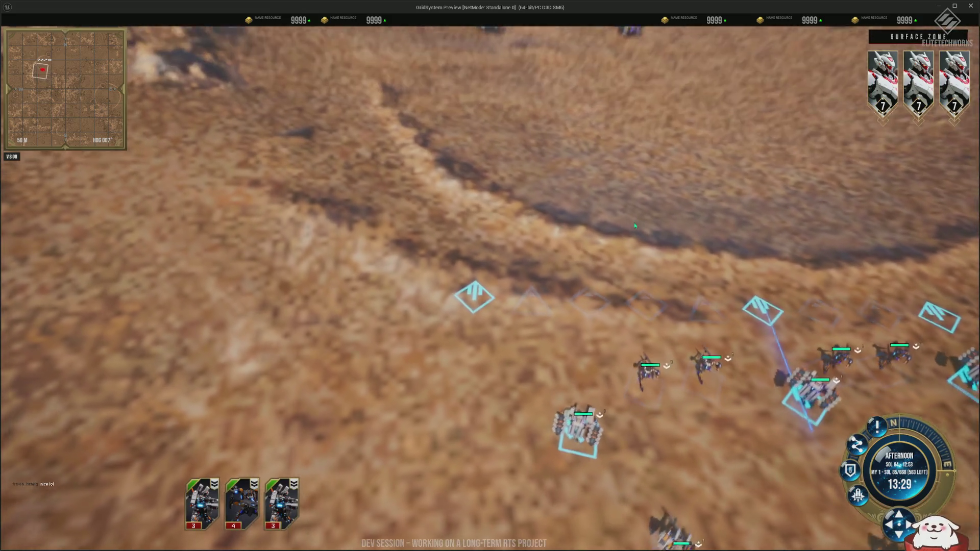
{"action": "scroll", "coordinate": [688, 289], "scroll_direction": "down", "scroll_amount": 3}
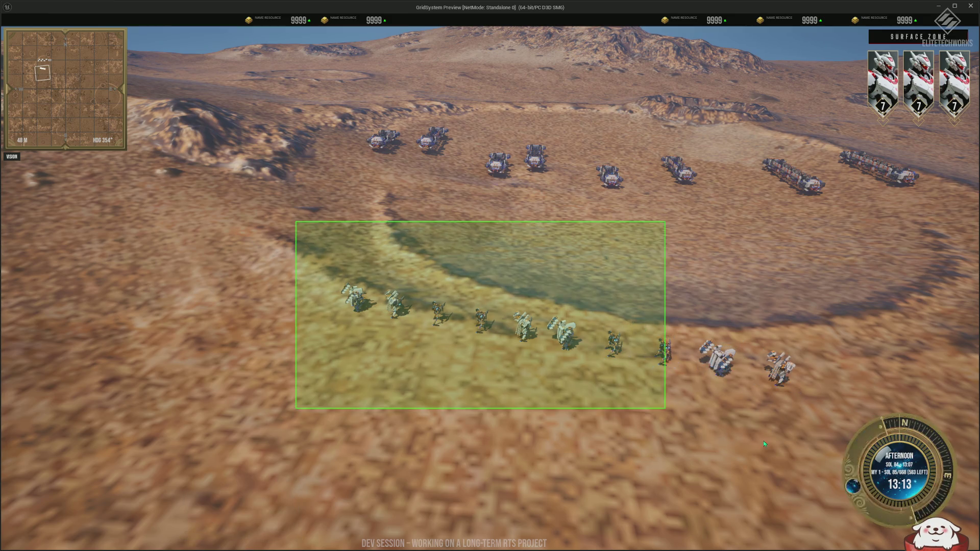
Box-select the ten mechs in the line, deselect them, then select them again.
{"action": "left_click_drag", "start_coordinate": [764, 443], "coordinate": [652, 403]}
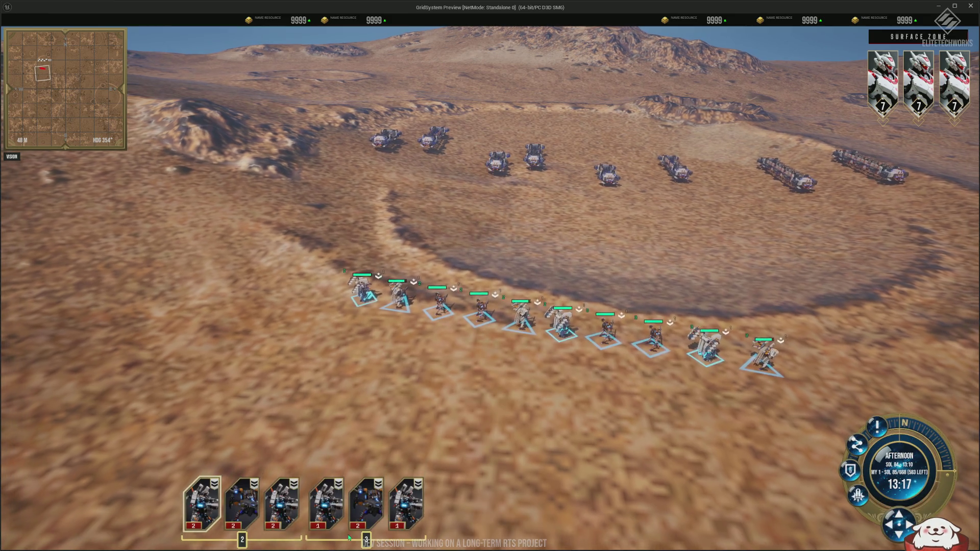
{"action": "scroll", "coordinate": [570, 218], "scroll_direction": "down", "scroll_amount": 3}
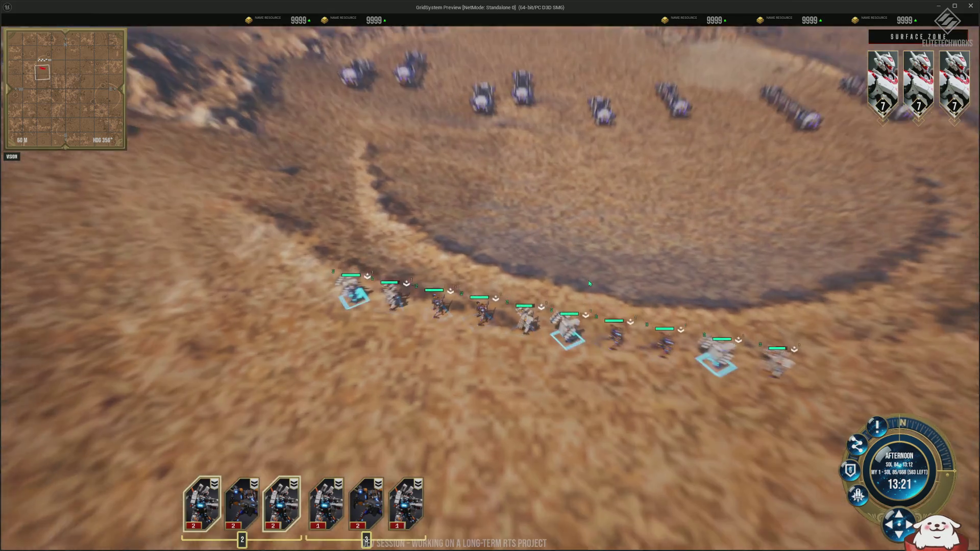
{"action": "left_click", "coordinate": [566, 277]}
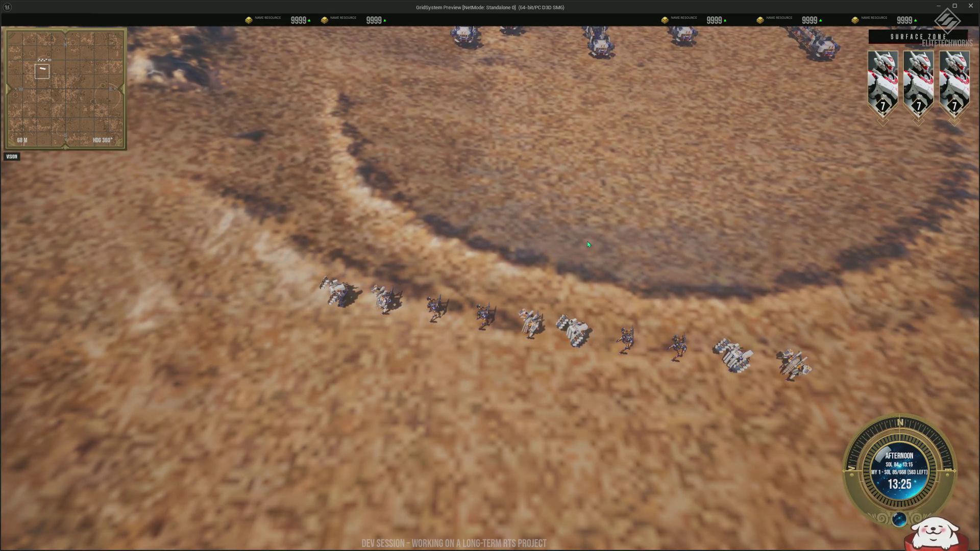
{"action": "mouse_move", "coordinate": [263, 225]}
{"action": "left_mouse_down"}
{"action": "mouse_move", "coordinate": [317, 258]}
{"action": "mouse_move", "coordinate": [401, 274]}
{"action": "left_mouse_up"}
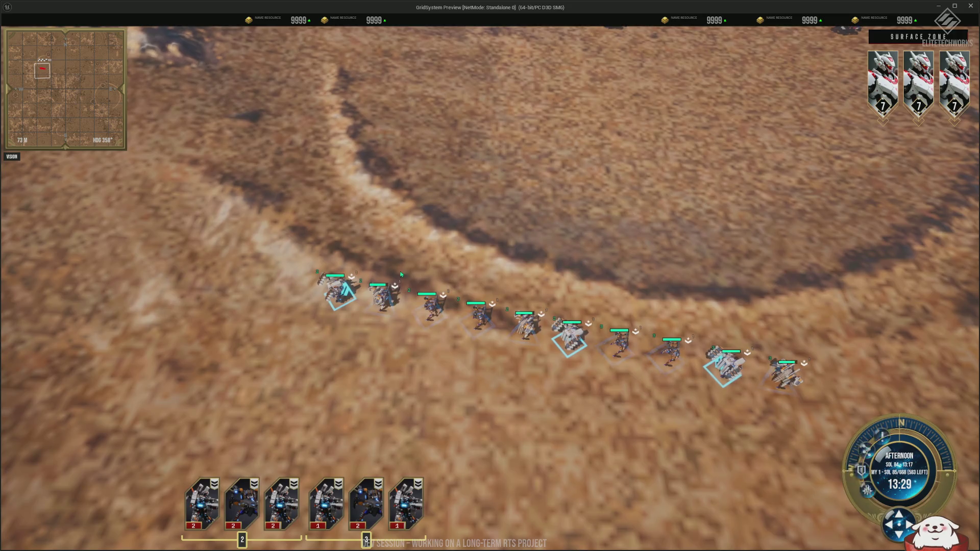
{"action": "scroll", "coordinate": [602, 301], "scroll_direction": "up", "scroll_amount": 3}
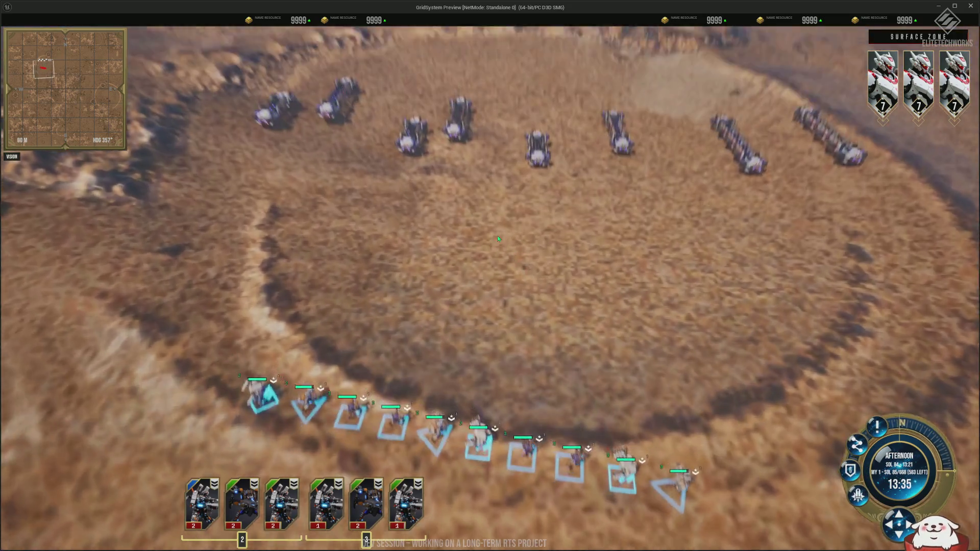
{"action": "scroll", "coordinate": [499, 238], "scroll_direction": "down", "scroll_amount": 5}
Select the row of vehicles across the crater and bring up the Buildings menu.
{"action": "left_click_drag", "start_coordinate": [271, 72], "coordinate": [633, 119]}
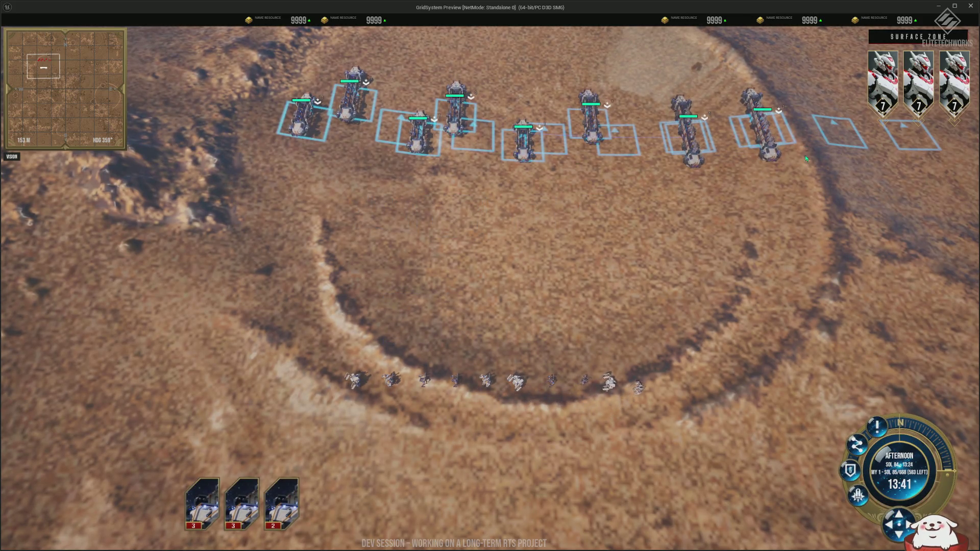
{"action": "scroll", "coordinate": [664, 214], "scroll_direction": "up", "scroll_amount": 5}
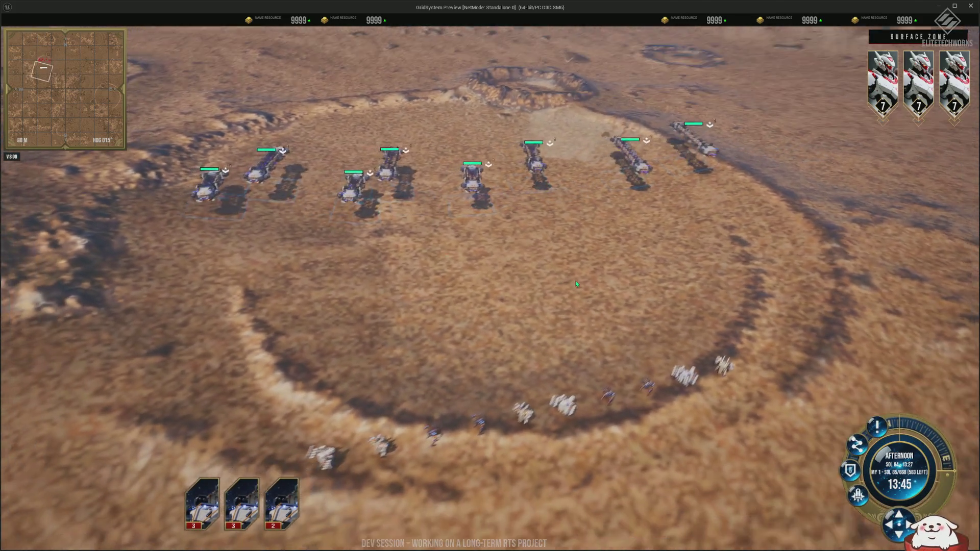
{"action": "key", "text": "b"}
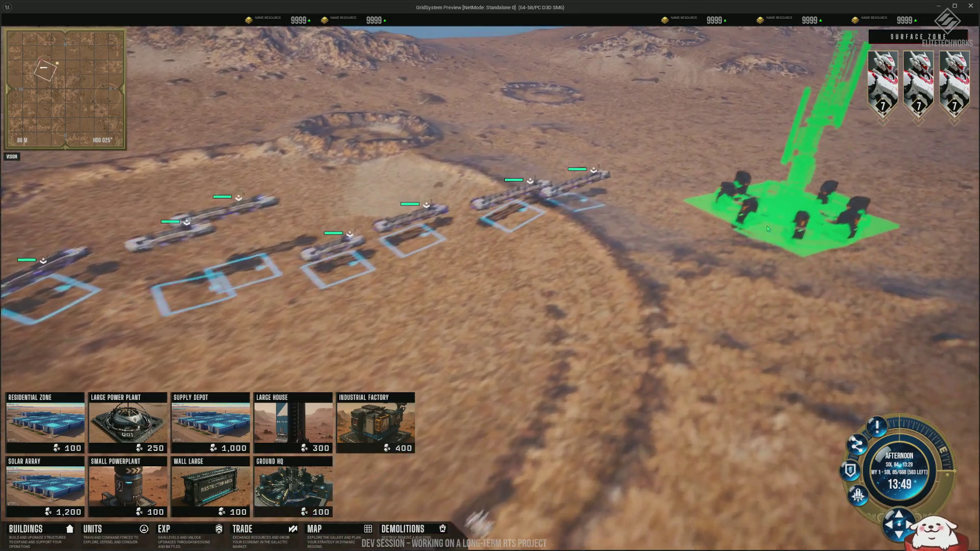
Place the Ground HQ on the desert, select it, and zoom out to space orbit.
{"action": "left_click", "coordinate": [767, 229]}
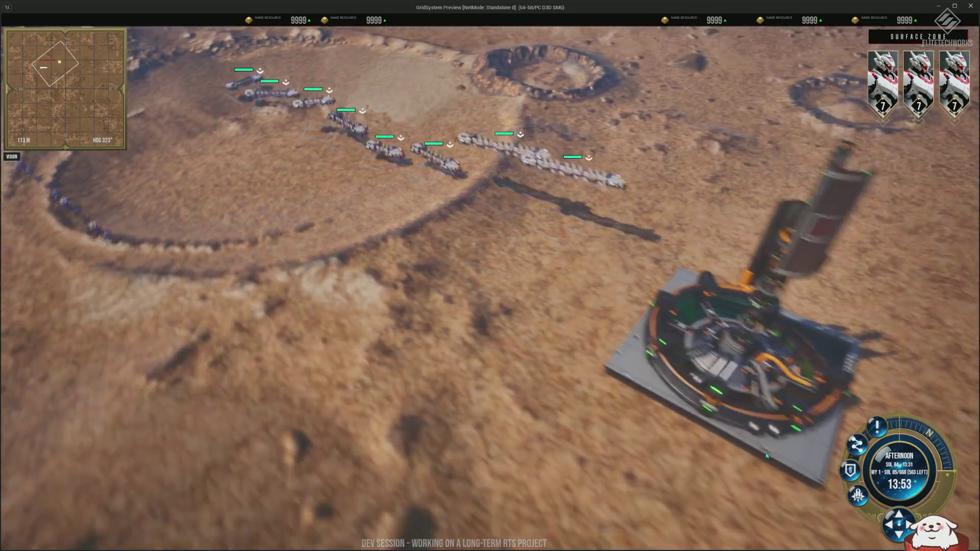
{"action": "scroll", "coordinate": [766, 455], "scroll_direction": "up", "scroll_amount": 5}
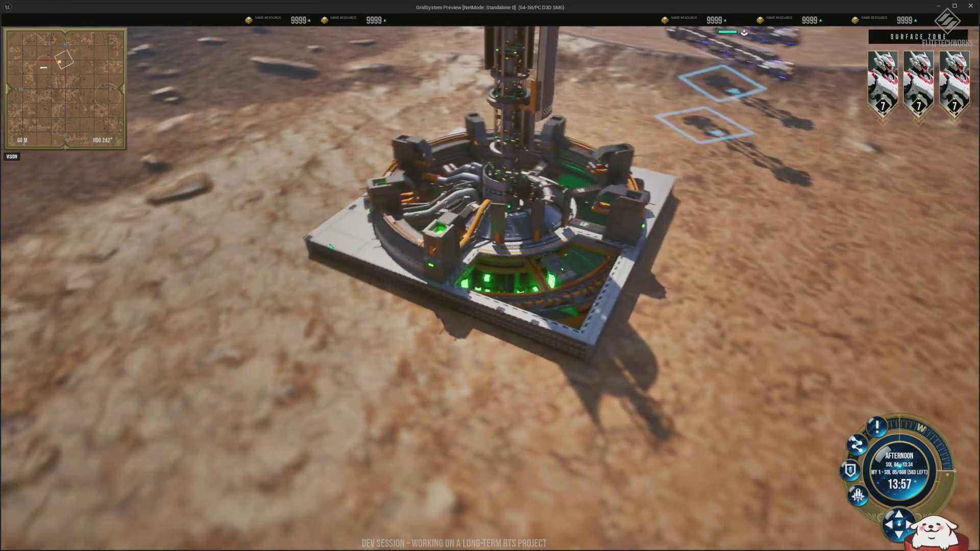
{"action": "left_click", "coordinate": [330, 247]}
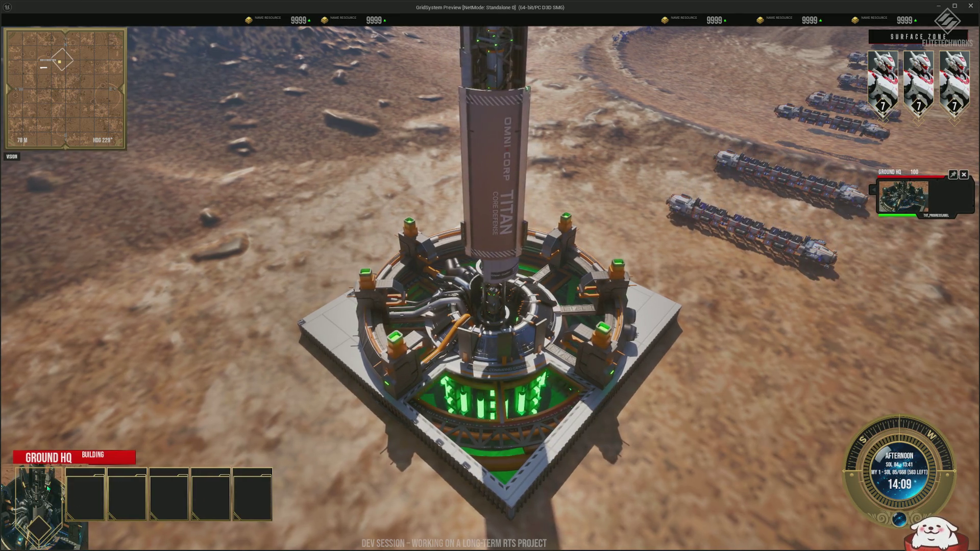
{"action": "scroll", "coordinate": [331, 239], "scroll_direction": "down", "scroll_amount": 5}
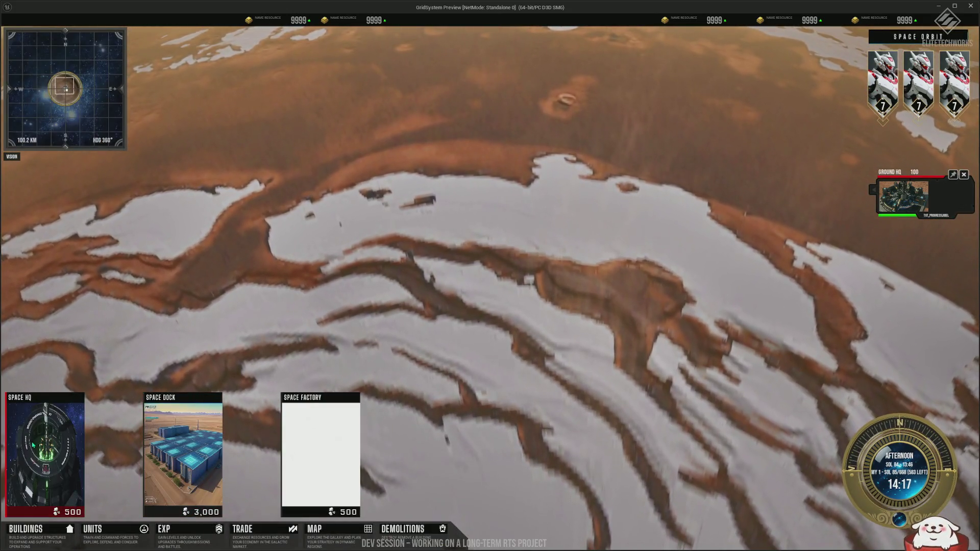
Place the Space HQ station and a Space Dock beside it, then select the station.
{"action": "left_click", "coordinate": [33, 445]}
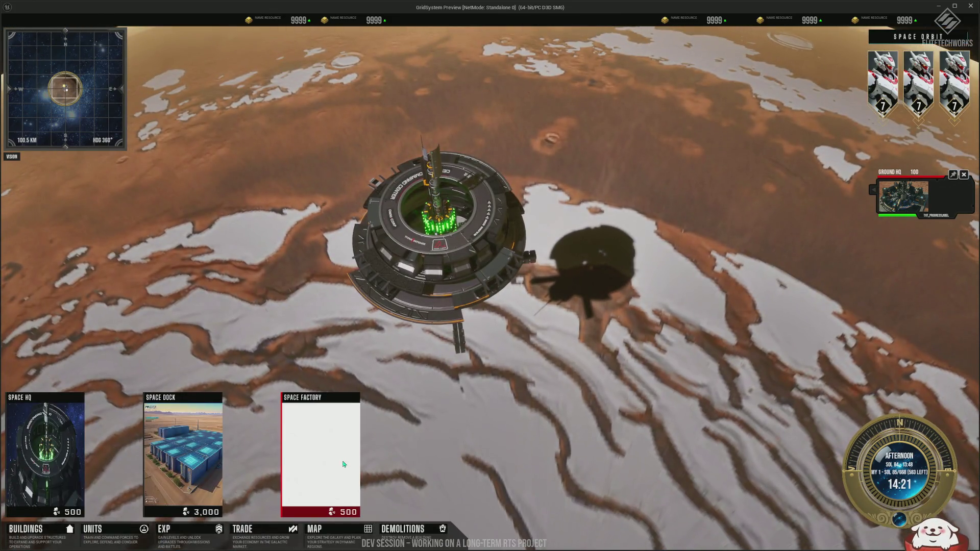
{"action": "left_click", "coordinate": [608, 275]}
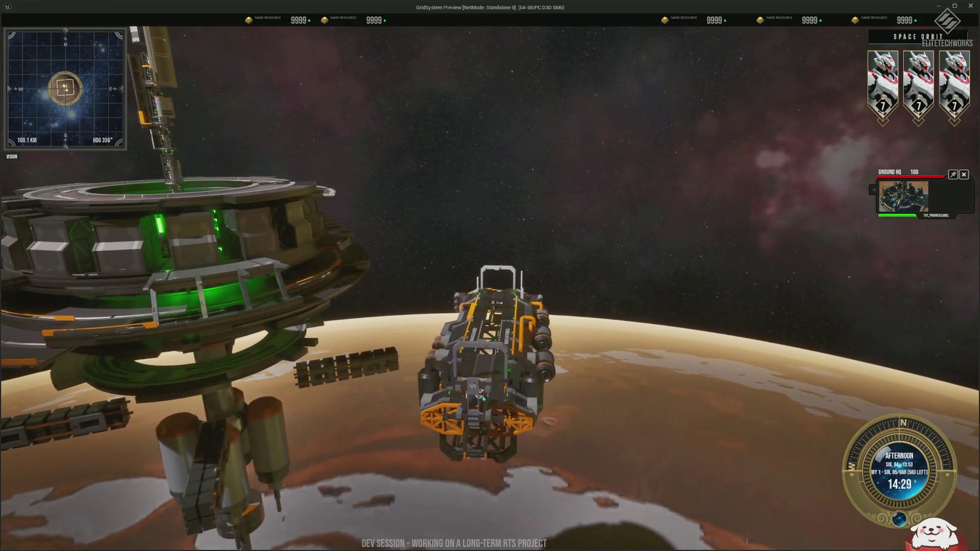
{"action": "left_click", "coordinate": [484, 390]}
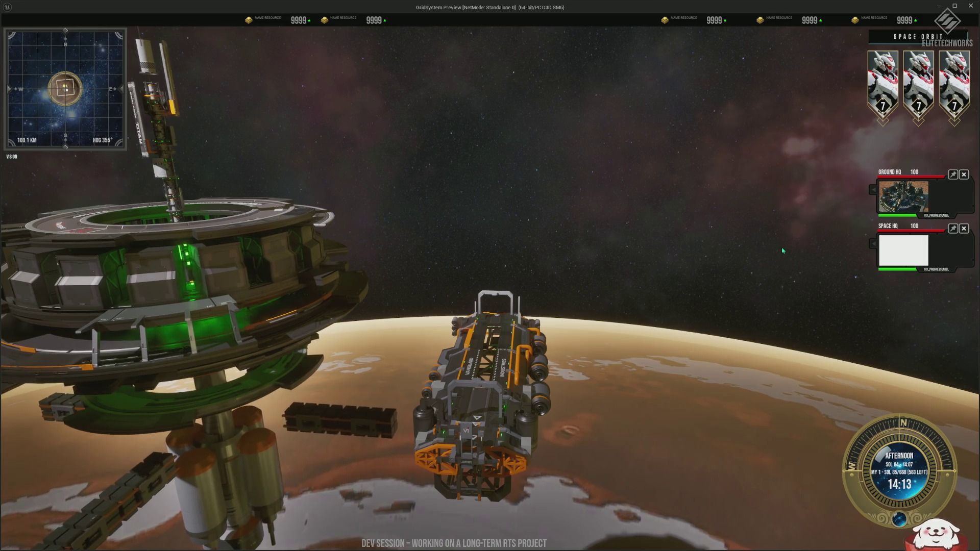
Jump to the Ground HQ on the surface and back to the Space HQ.
{"action": "left_click", "coordinate": [917, 203]}
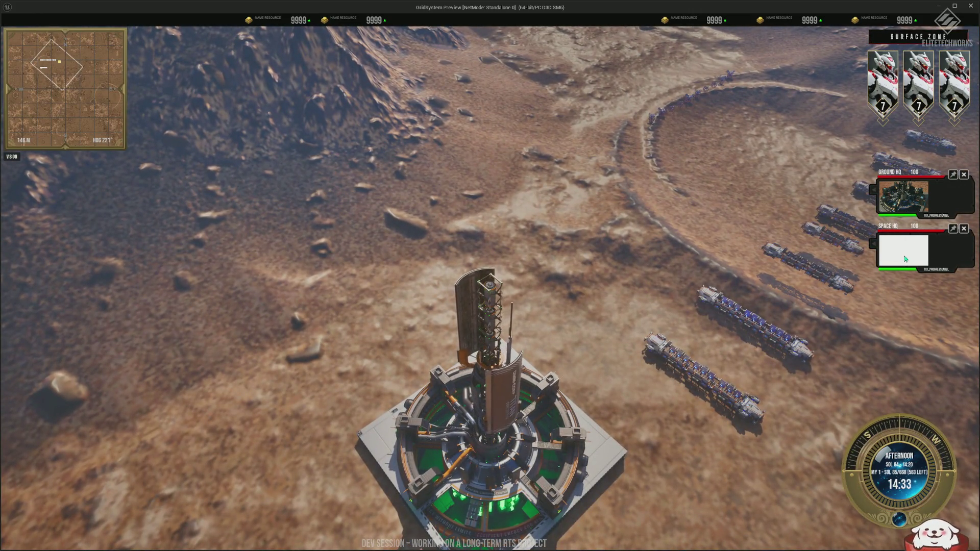
{"action": "left_click", "coordinate": [906, 259]}
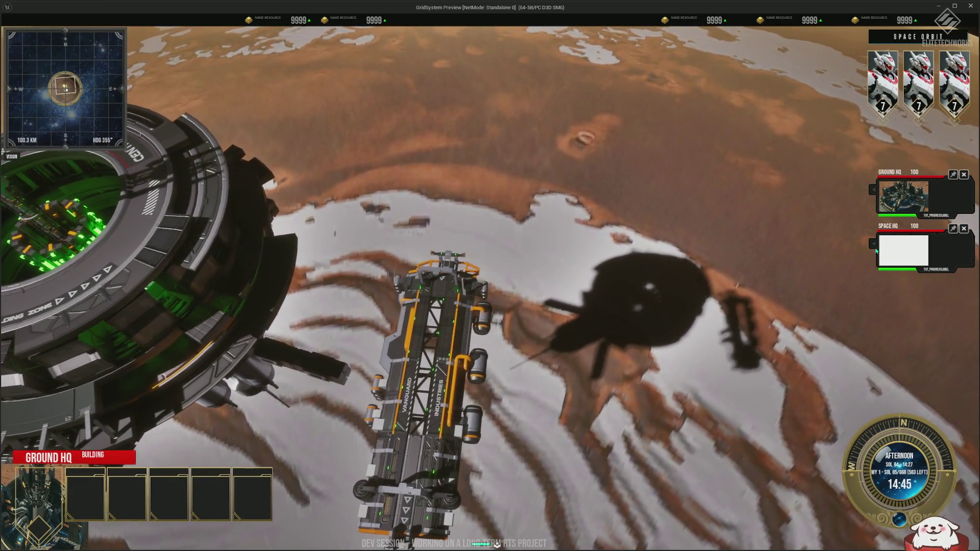
{"action": "scroll", "coordinate": [436, 198], "scroll_direction": "down", "scroll_amount": 5}
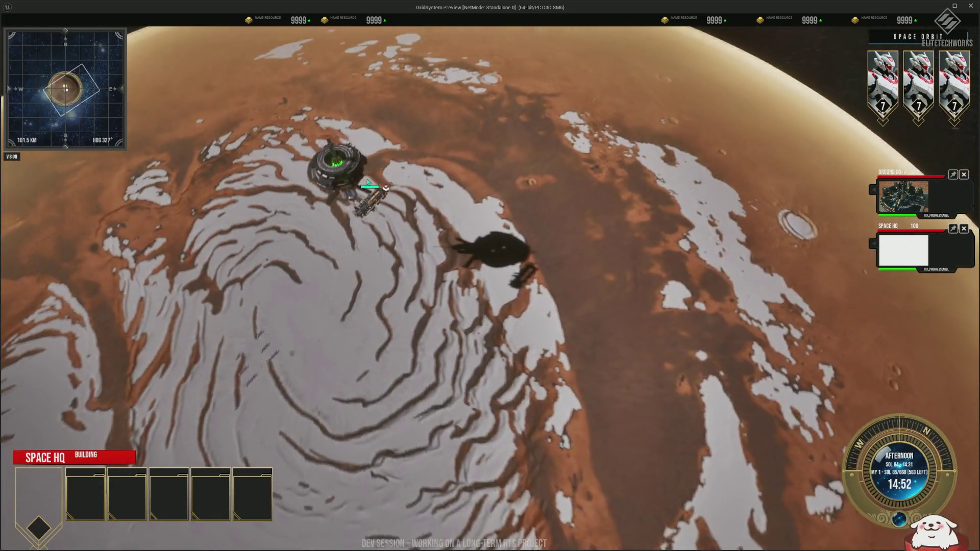
Select the unit group in orbit and orbit the camera around the ship.
{"action": "left_click_drag", "start_coordinate": [149, 275], "coordinate": [271, 366]}
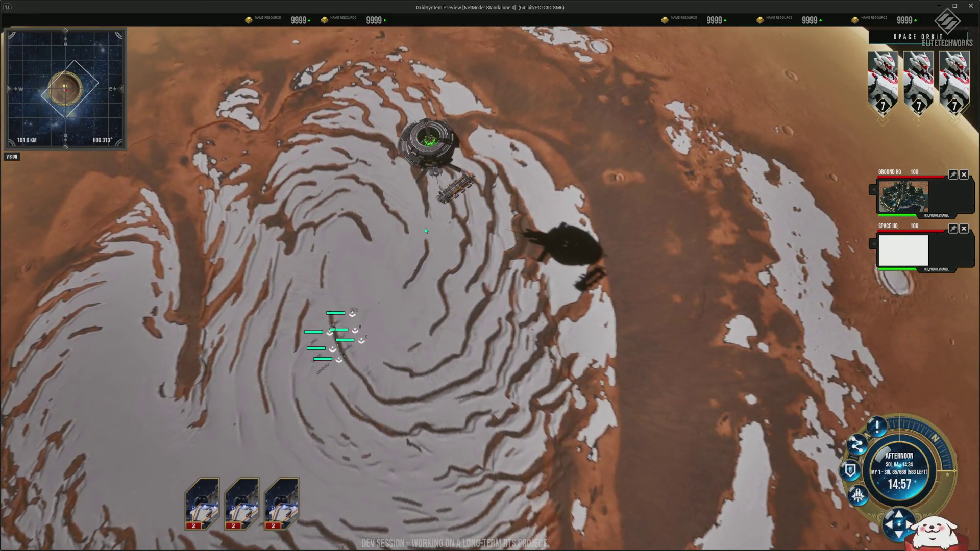
{"action": "scroll", "coordinate": [469, 249], "scroll_direction": "up", "scroll_amount": 5}
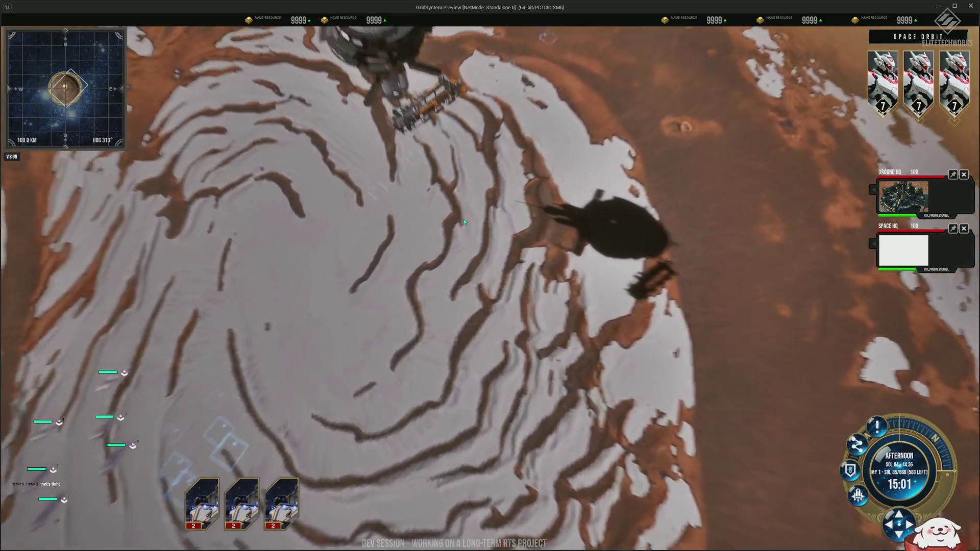
{"action": "scroll", "coordinate": [484, 170], "scroll_direction": "up", "scroll_amount": 3}
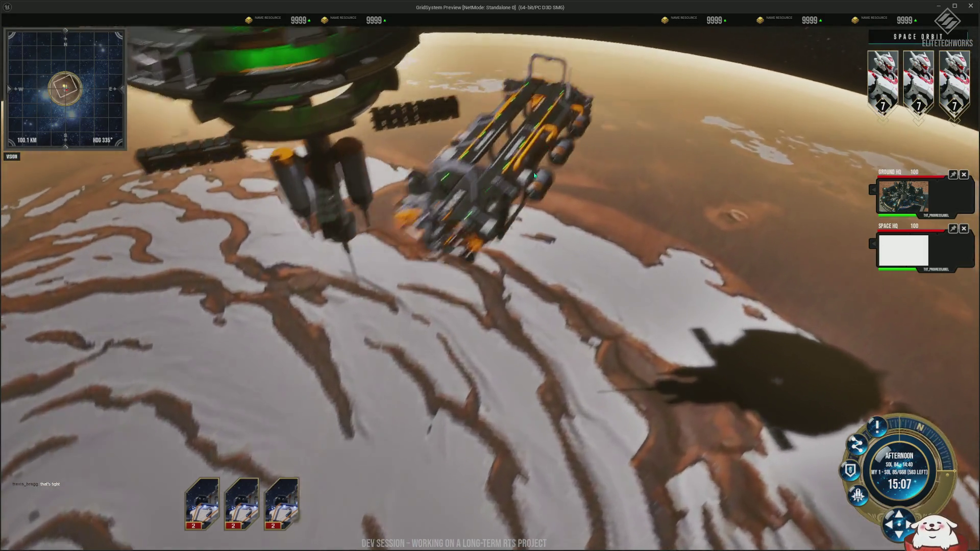
{"action": "mouse_move", "coordinate": [534, 175]}
{"action": "left_mouse_down"}
{"action": "mouse_move", "coordinate": [479, 419]}
{"action": "mouse_move", "coordinate": [393, 419]}
{"action": "left_mouse_up"}
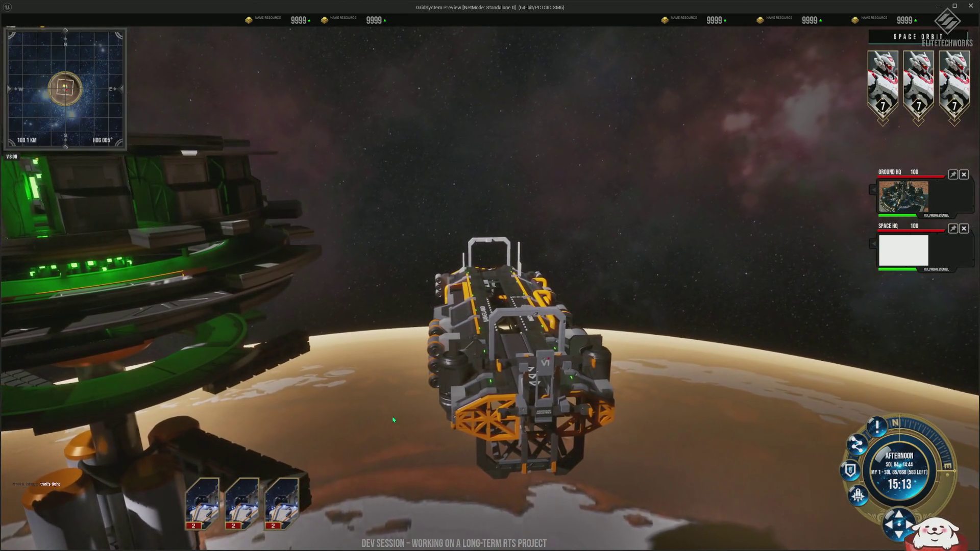
{"action": "mouse_move", "coordinate": [491, 382]}
{"action": "left_mouse_down"}
{"action": "mouse_move", "coordinate": [607, 221]}
{"action": "mouse_move", "coordinate": [417, 159]}
{"action": "mouse_move", "coordinate": [721, 172]}
{"action": "left_mouse_up"}
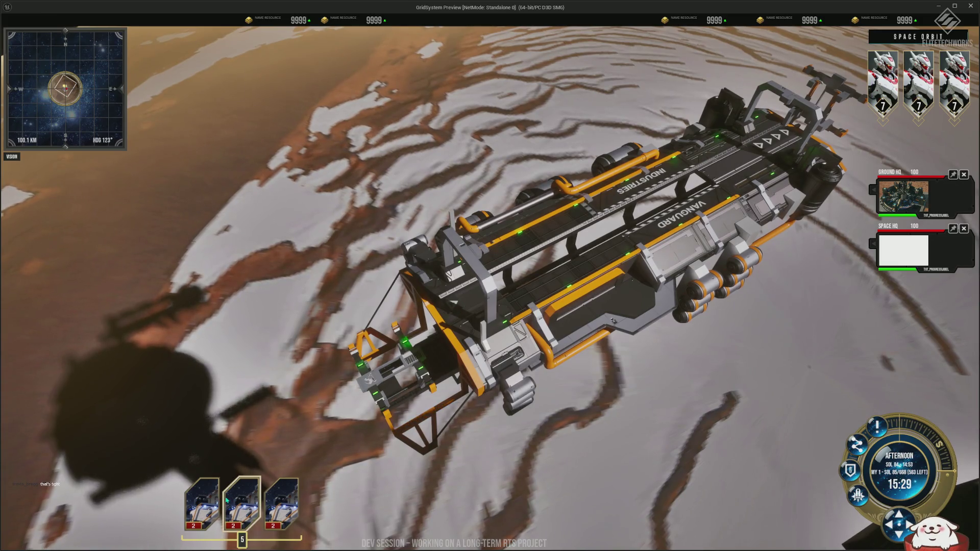
{"action": "scroll", "coordinate": [393, 172], "scroll_direction": "down", "scroll_amount": 5}
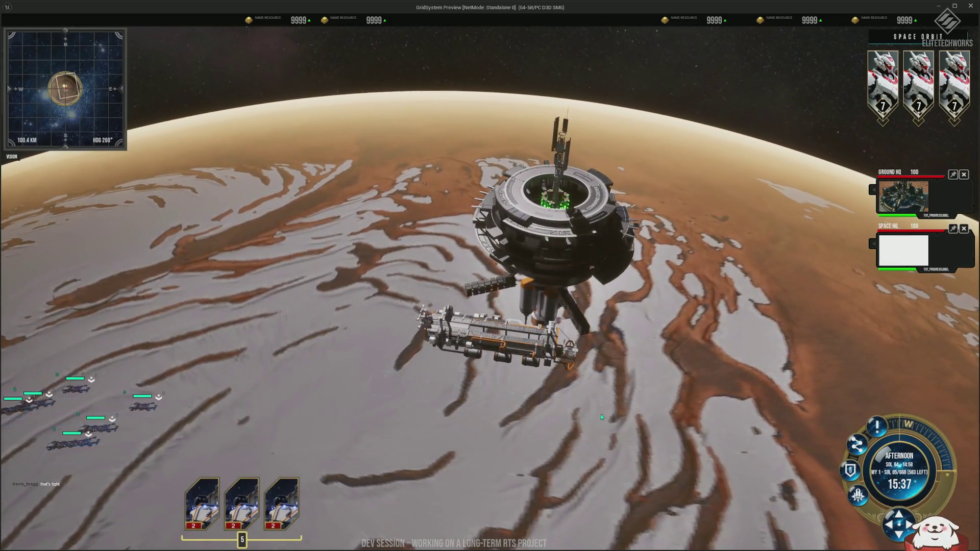
{"action": "scroll", "coordinate": [602, 411], "scroll_direction": "up", "scroll_amount": 5}
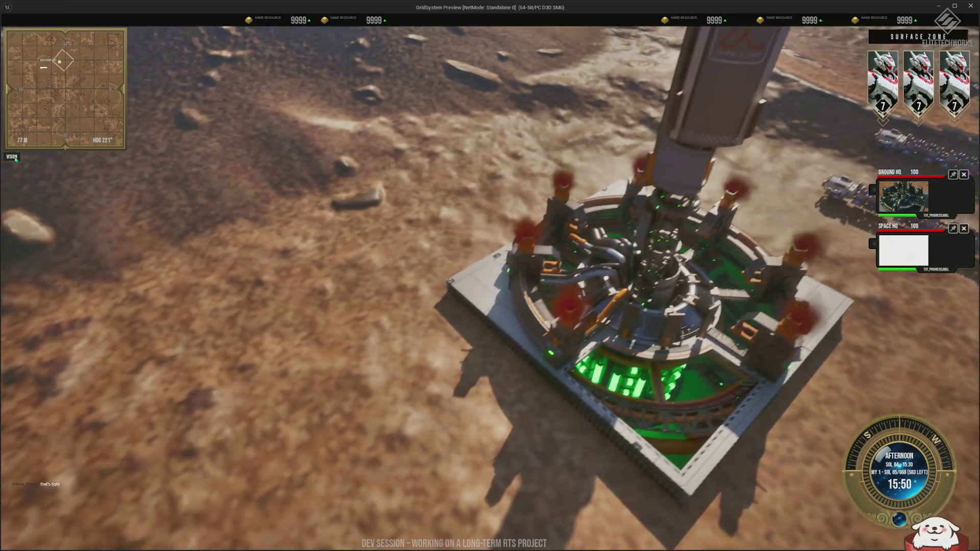
Switch the minimap to contour view, move SG-UNIT 72, then send its whole squad.
{"action": "left_click", "coordinate": [15, 157]}
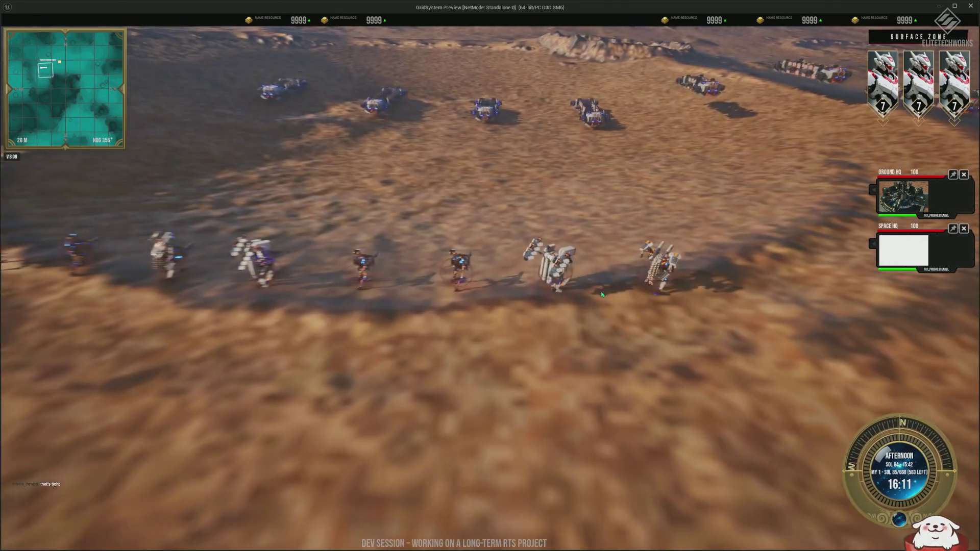
{"action": "left_click", "coordinate": [688, 309]}
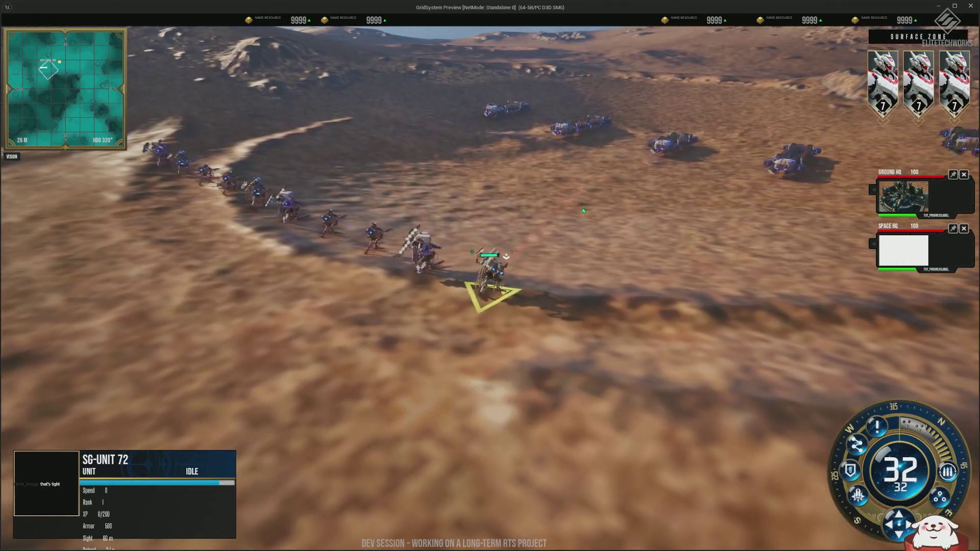
{"action": "right_click", "coordinate": [584, 210]}
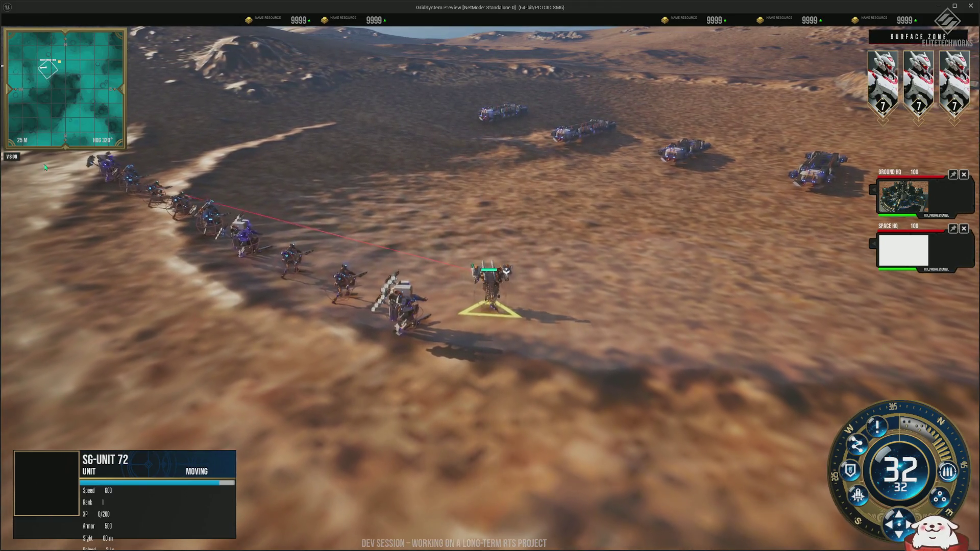
{"action": "double_click", "coordinate": [144, 165]}
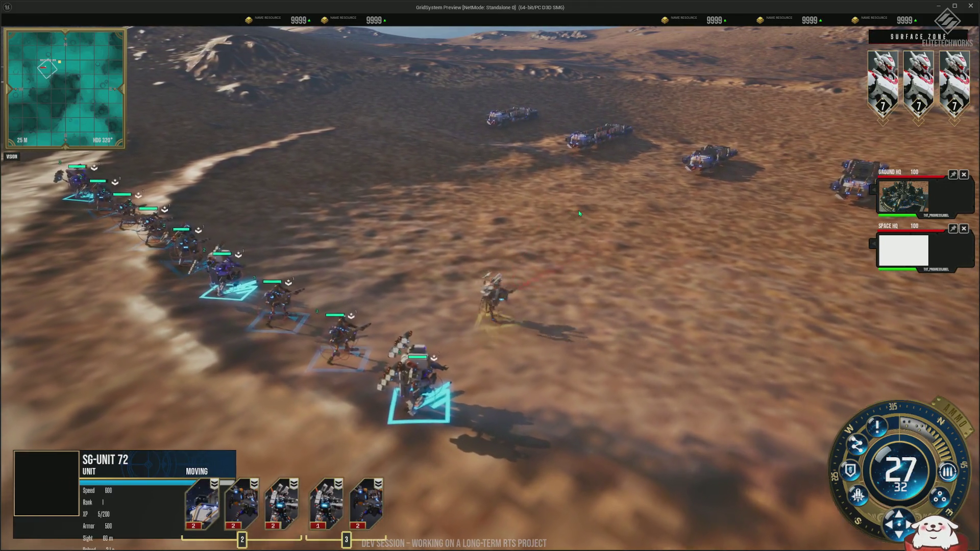
{"action": "right_click", "coordinate": [577, 210]}
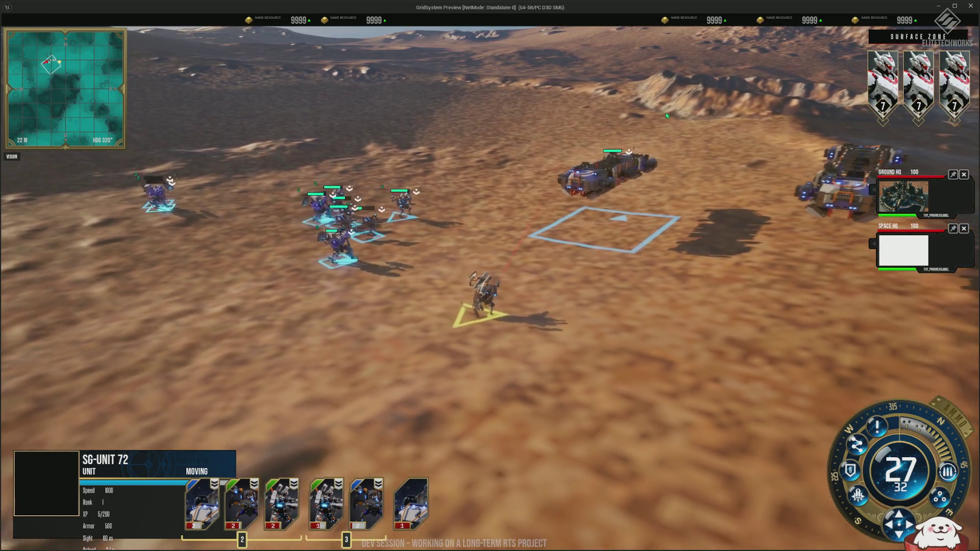
Select the two HQ vehicles, then a small group of nearby units.
{"action": "left_click_drag", "start_coordinate": [826, 210], "coordinate": [530, 101]}
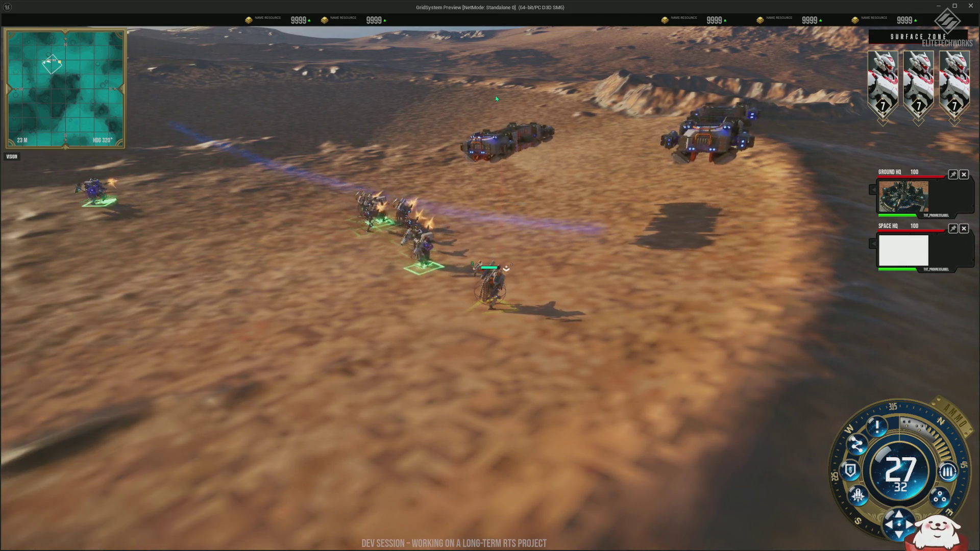
{"action": "left_click_drag", "start_coordinate": [351, 115], "coordinate": [351, 115]}
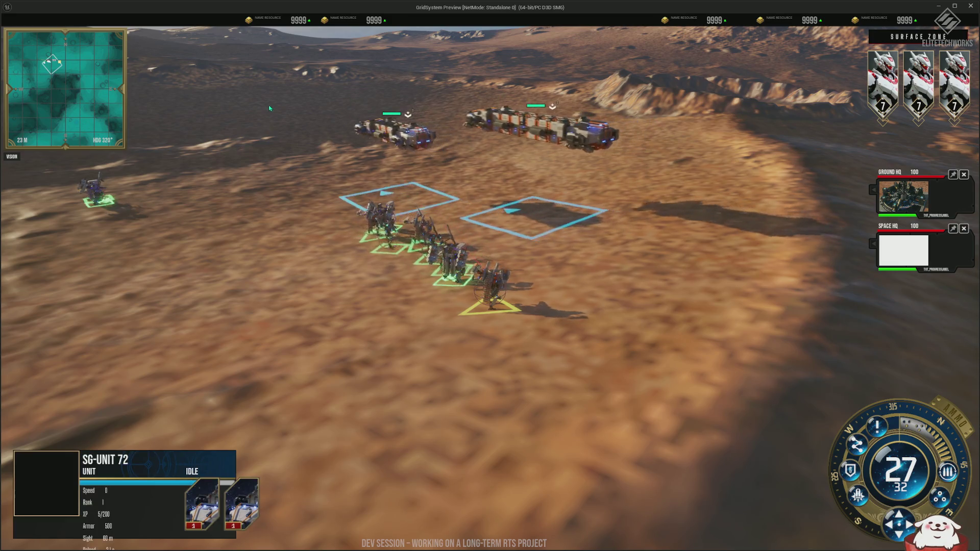
{"action": "mouse_move", "coordinate": [246, 91]}
{"action": "left_mouse_down"}
{"action": "mouse_move", "coordinate": [279, 105]}
{"action": "mouse_move", "coordinate": [323, 98]}
{"action": "mouse_move", "coordinate": [276, 127]}
{"action": "mouse_move", "coordinate": [271, 148]}
{"action": "mouse_move", "coordinate": [395, 121]}
{"action": "left_mouse_up"}
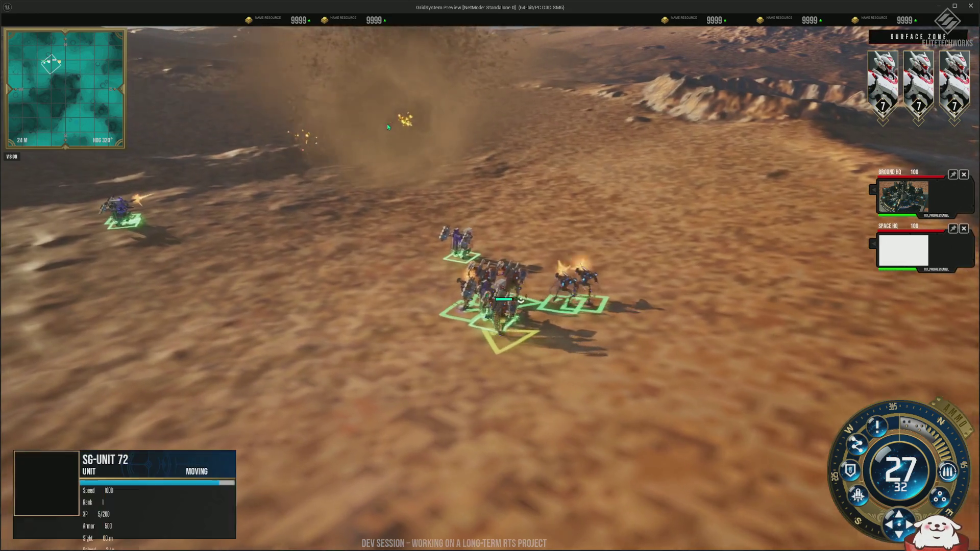
{"action": "scroll", "coordinate": [575, 171], "scroll_direction": "up", "scroll_amount": 5}
{"action": "scroll", "coordinate": [575, 170], "scroll_direction": "down", "scroll_amount": 5}
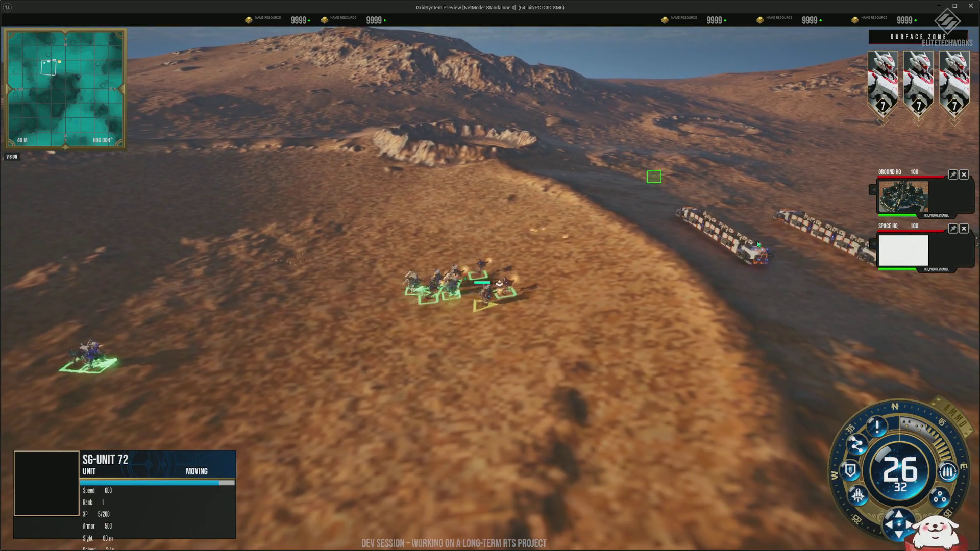
Select both trains and order them to move.
{"action": "left_click", "coordinate": [758, 245], "text": "shift"}
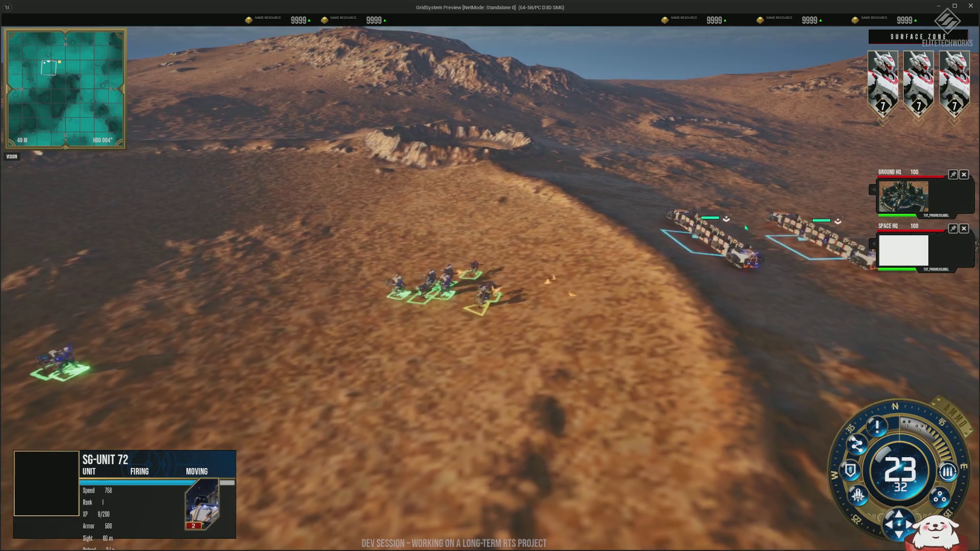
{"action": "scroll", "coordinate": [612, 153], "scroll_direction": "up", "scroll_amount": 5}
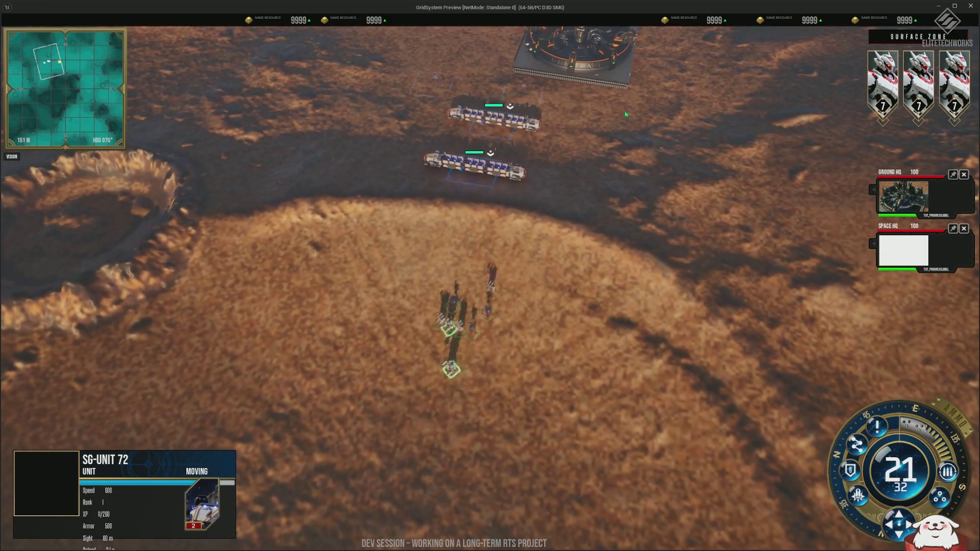
{"action": "right_click", "coordinate": [663, 135]}
{"action": "scroll", "coordinate": [630, 154], "scroll_direction": "up", "scroll_amount": 3}
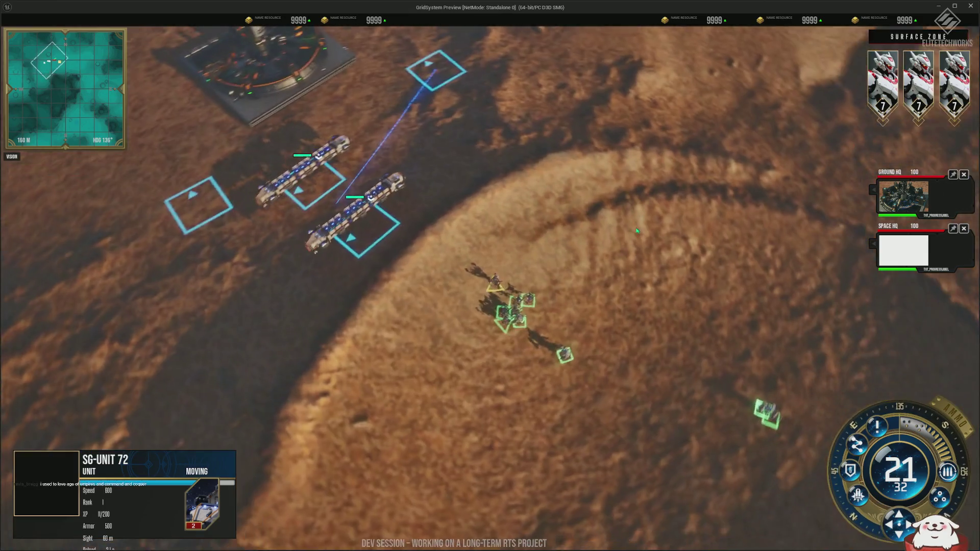
Box-select the units in the crater and order them to move in formation.
{"action": "key", "text": "ctrl+a"}
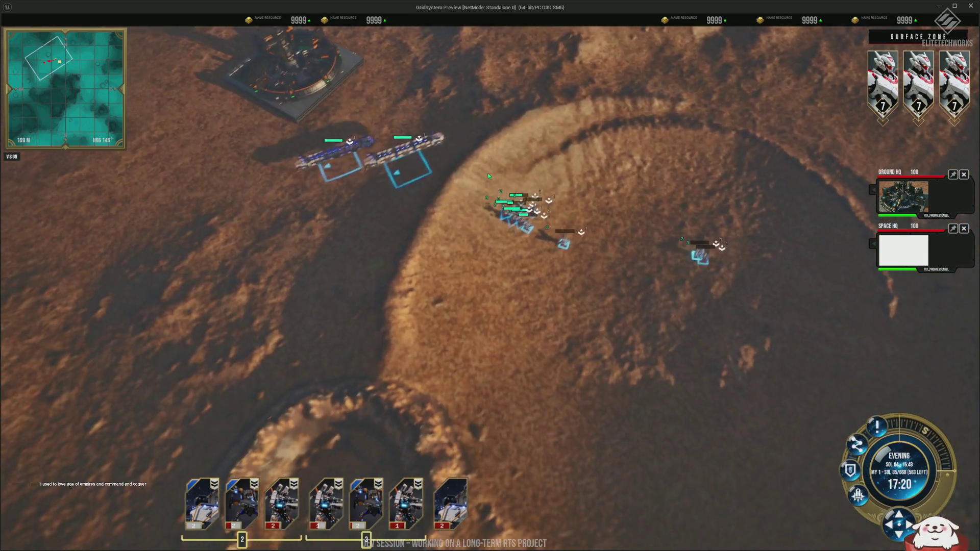
{"action": "left_click_drag", "start_coordinate": [487, 174], "coordinate": [787, 306]}
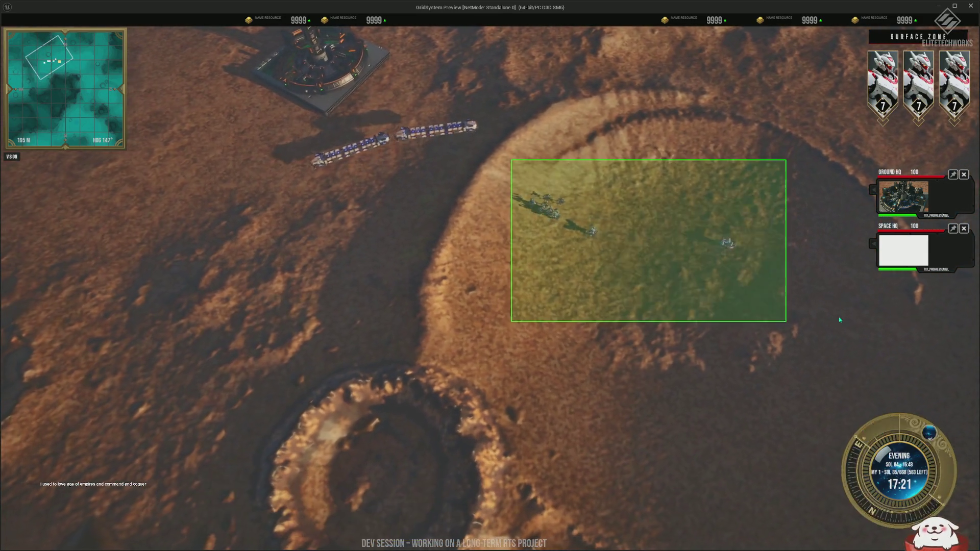
{"action": "right_click", "coordinate": [497, 237]}
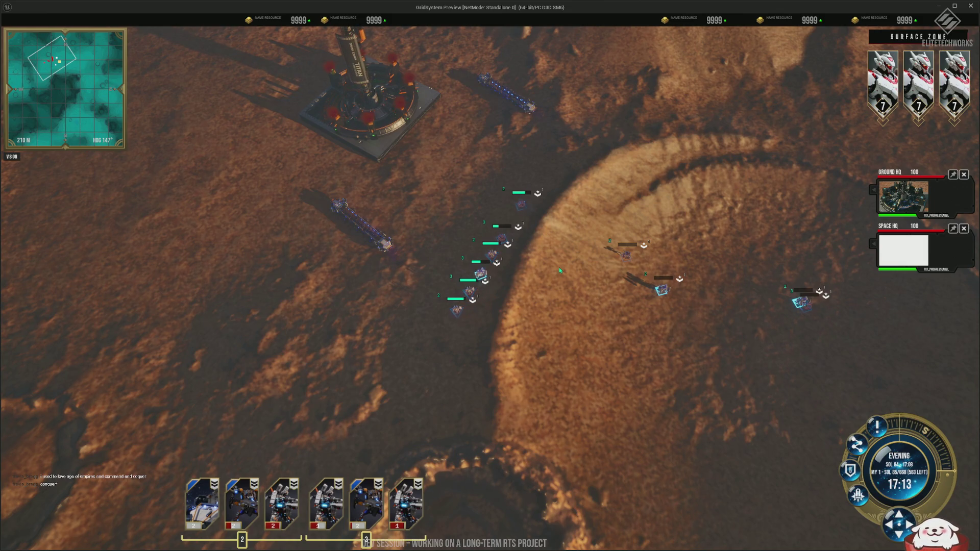
Select a single unit near the crater edge and zoom around it.
{"action": "scroll", "coordinate": [650, 286], "scroll_direction": "up", "scroll_amount": 5}
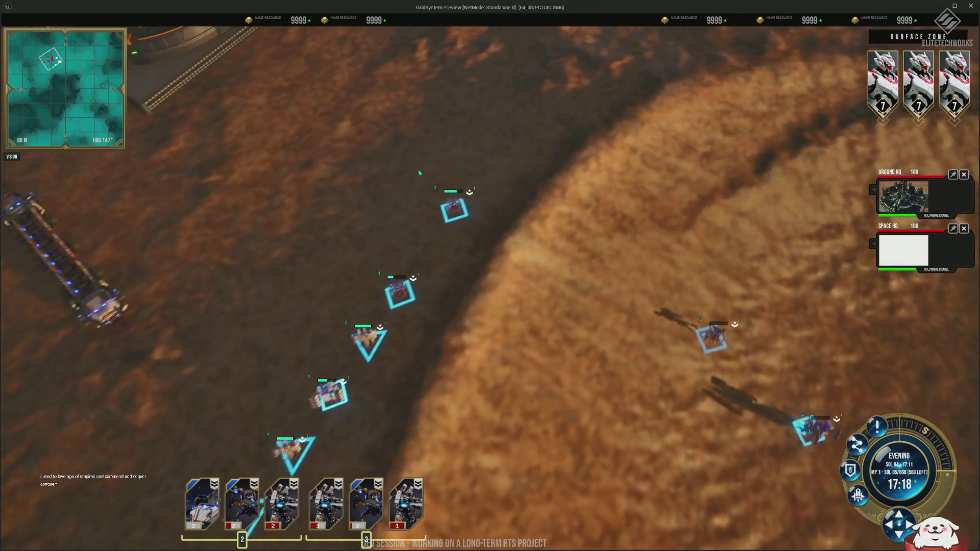
{"action": "left_click", "coordinate": [461, 248]}
{"action": "mouse_move", "coordinate": [879, 438]}
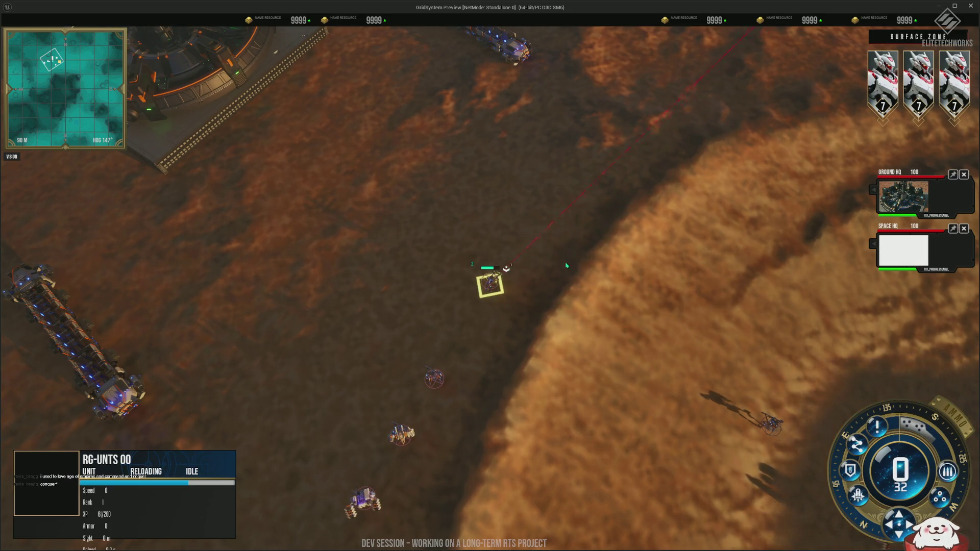
{"action": "scroll", "coordinate": [566, 265], "scroll_direction": "up", "scroll_amount": 5}
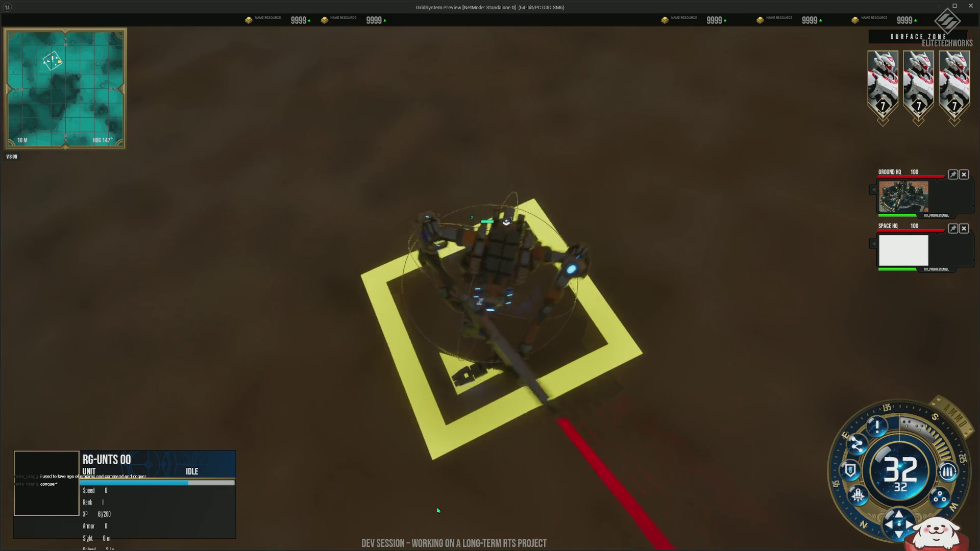
{"action": "scroll", "coordinate": [843, 302], "scroll_direction": "down", "scroll_amount": 5}
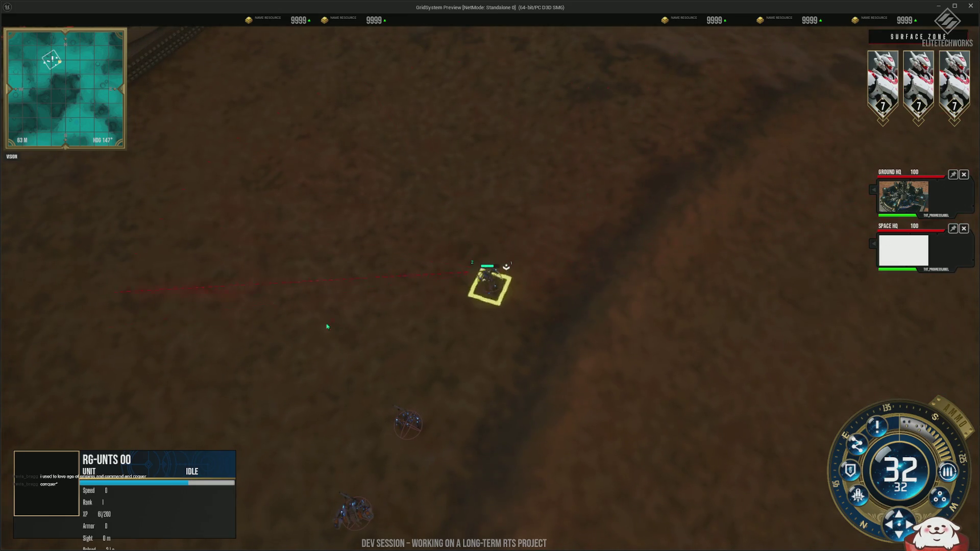
{"action": "mouse_move", "coordinate": [699, 272]}
{"action": "left_mouse_down"}
{"action": "mouse_move", "coordinate": [700, 138]}
{"action": "mouse_move", "coordinate": [791, 118]}
{"action": "mouse_move", "coordinate": [721, 84]}
{"action": "mouse_move", "coordinate": [750, 74]}
{"action": "left_mouse_up"}
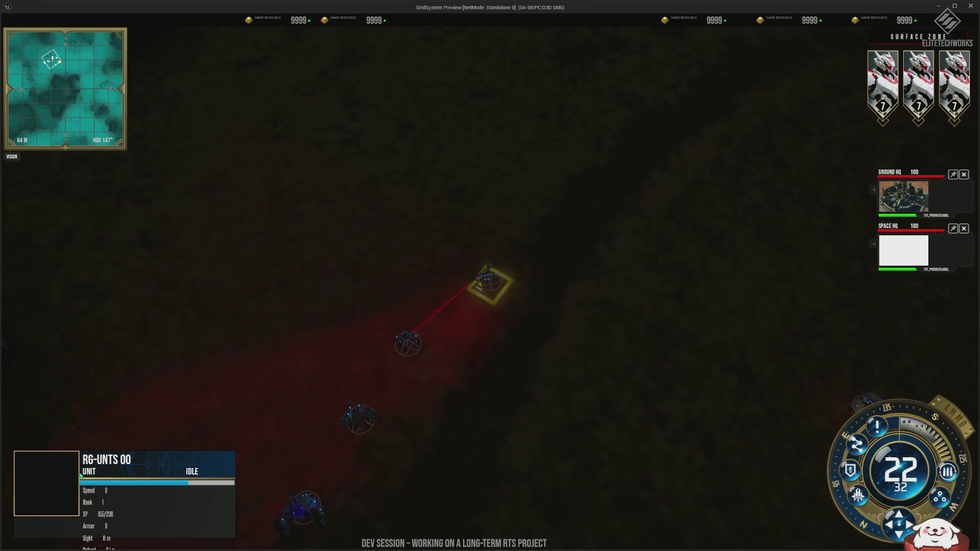
Bring up the Ground HQ building panel with B, then switch to the Figma design file.
{"action": "scroll", "coordinate": [362, 201], "scroll_direction": "up", "scroll_amount": 2}
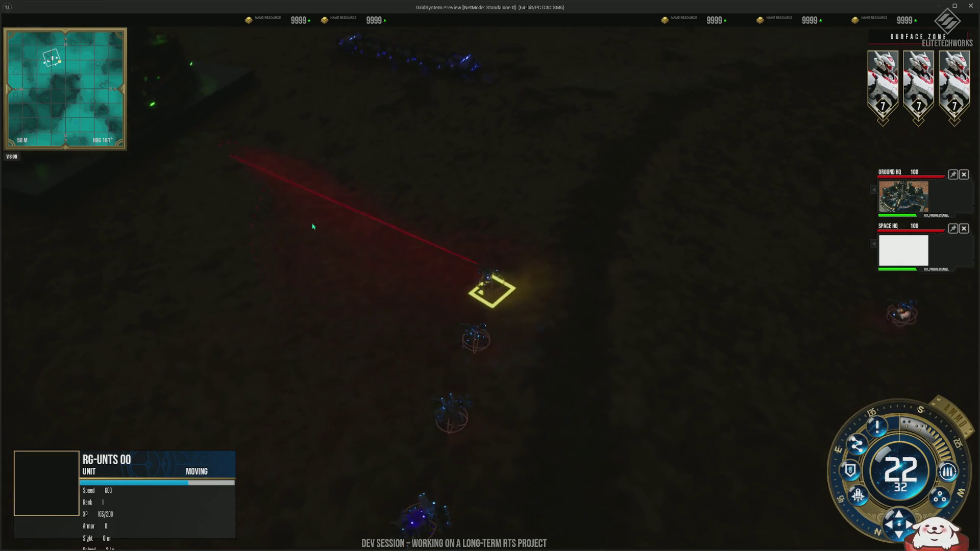
{"action": "key", "text": "b"}
{"action": "key", "text": "b"}
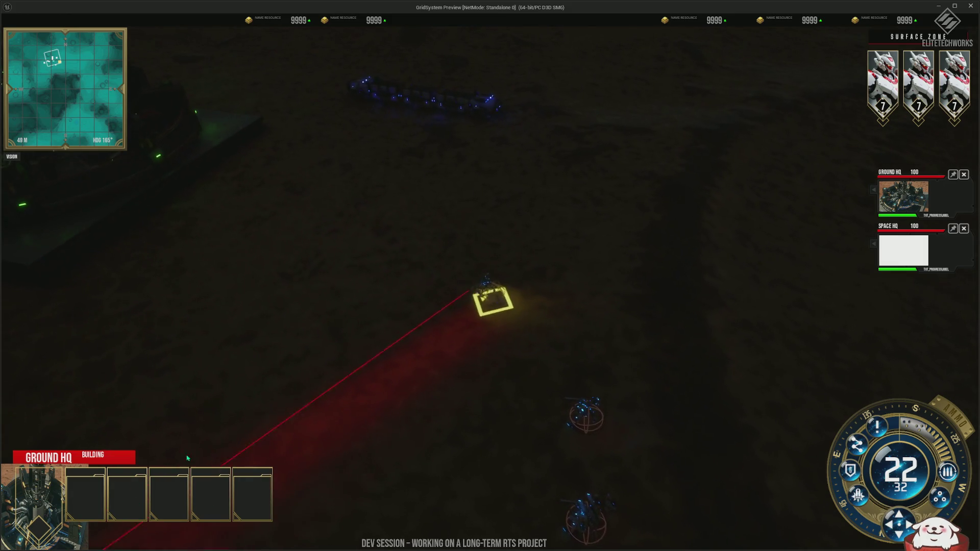
{"action": "key", "text": "alt+Tab"}
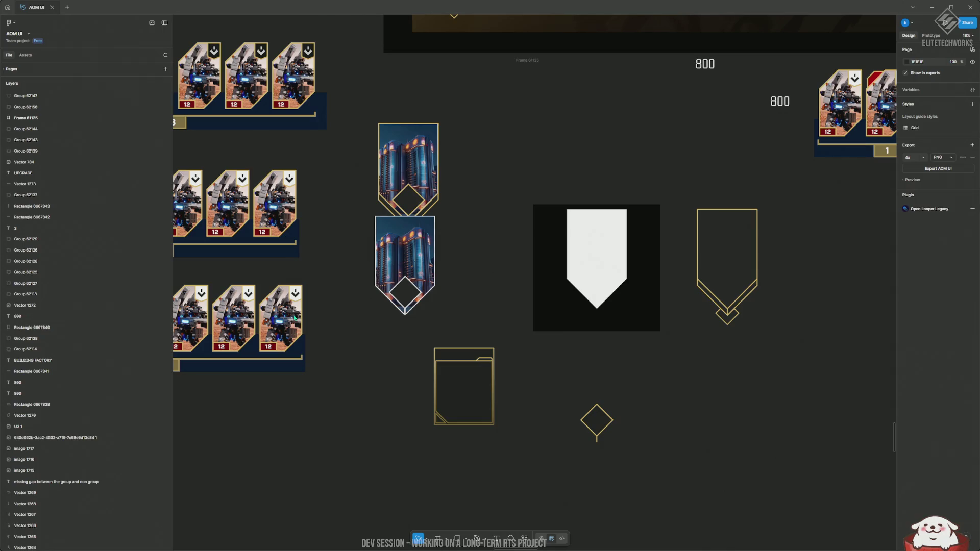
Scroll the Figma canvas to the Building Factory frame with its unit cards, then return to Unreal.
{"action": "scroll", "coordinate": [409, 436], "scroll_direction": "up", "scroll_amount": 3}
{"action": "scroll", "coordinate": [303, 330], "scroll_direction": "up", "scroll_amount": 4}
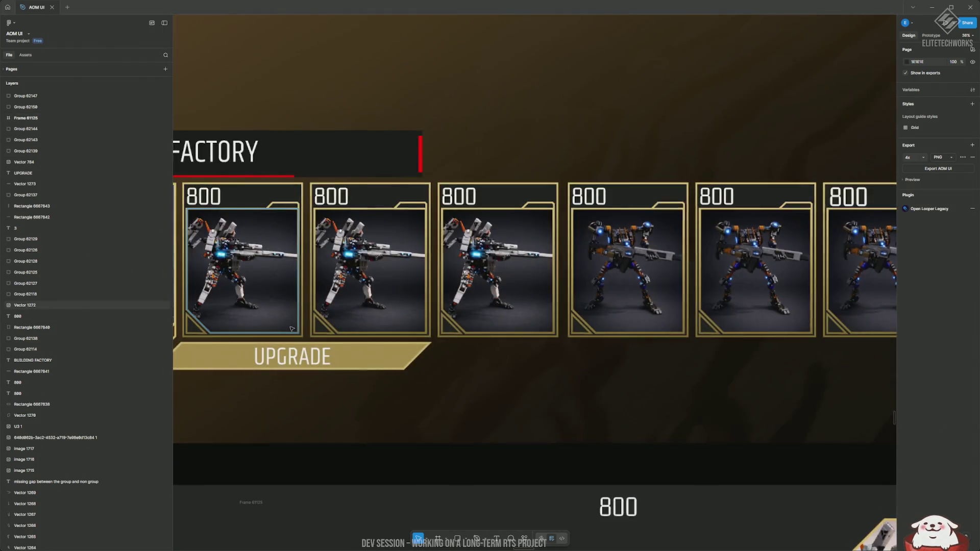
{"action": "scroll", "coordinate": [302, 330], "scroll_direction": "left", "scroll_amount": 3}
{"action": "scroll", "coordinate": [302, 330], "scroll_direction": "up", "scroll_amount": 1}
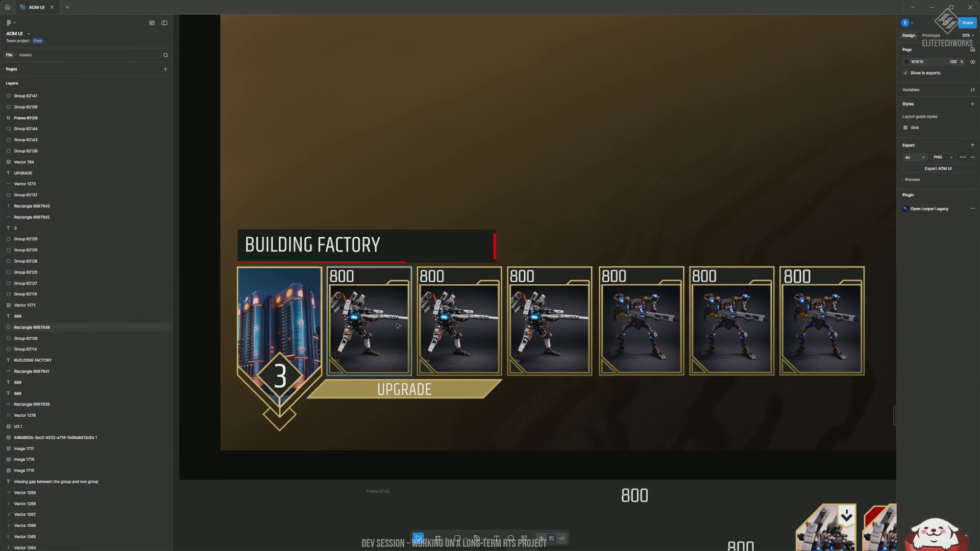
{"action": "key", "text": "alt+Tab"}
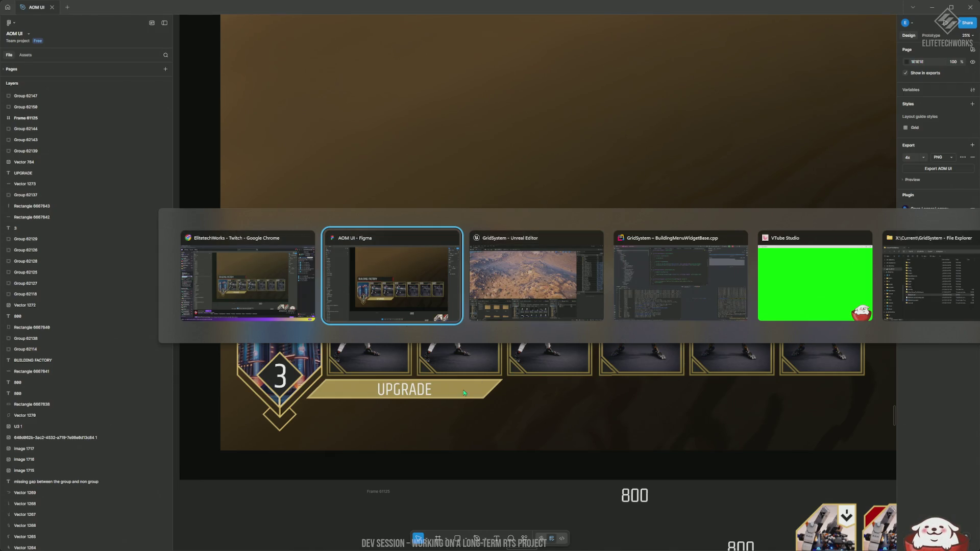
{"action": "scroll", "coordinate": [688, 217], "scroll_direction": "up", "scroll_amount": 2}
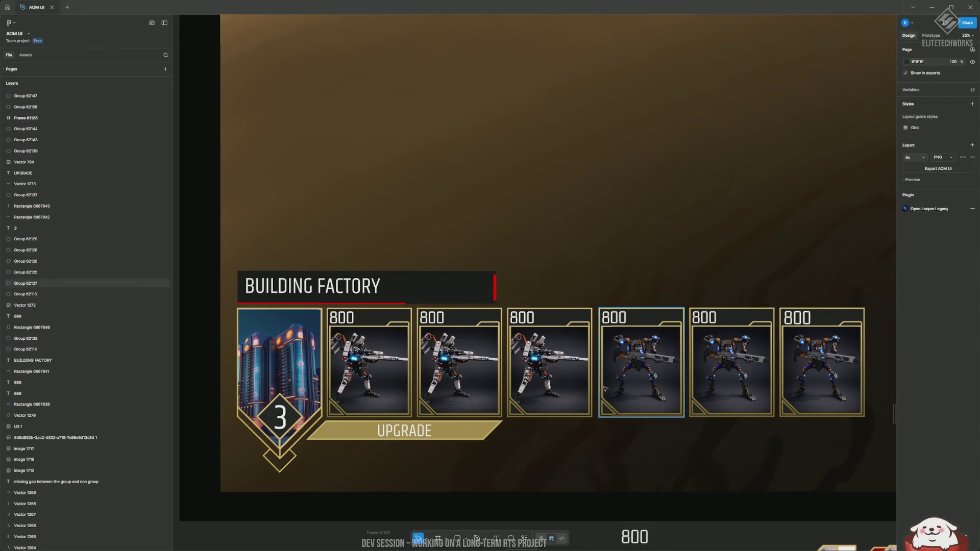
{"action": "key", "text": "alt+Tab"}
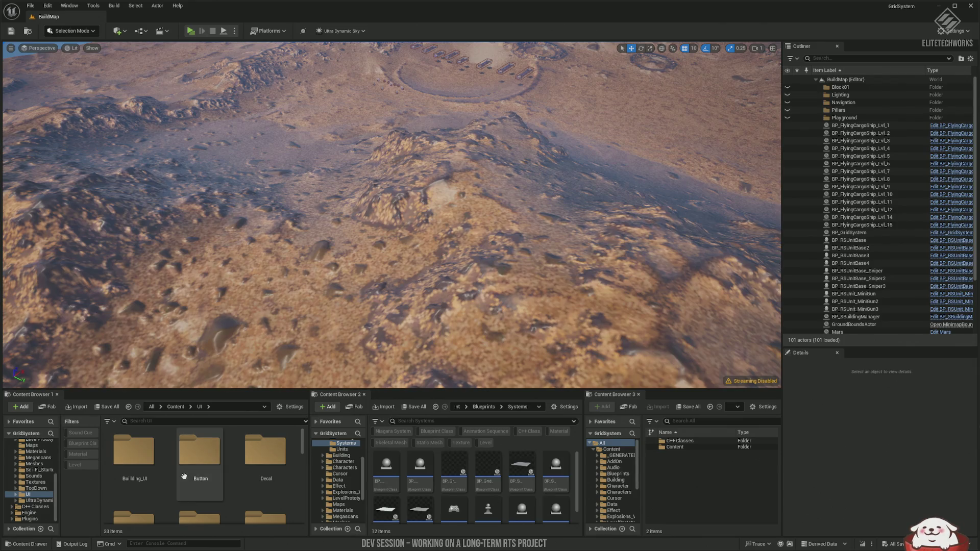
Open WBP_InspectPanel_Big from Content Browser 1.
{"action": "scroll", "coordinate": [176, 477], "scroll_direction": "down", "scroll_amount": 3}
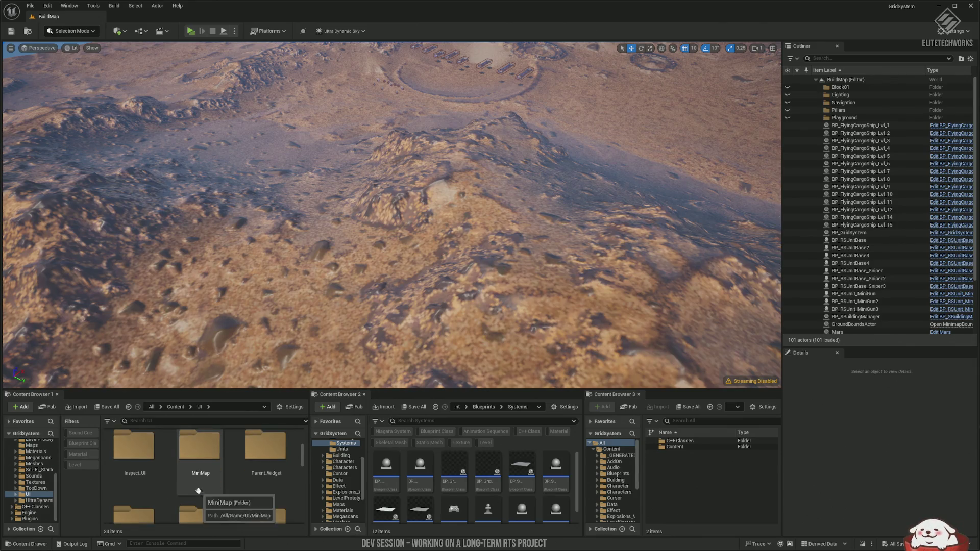
{"action": "scroll", "coordinate": [239, 486], "scroll_direction": "down", "scroll_amount": 2}
{"action": "scroll", "coordinate": [240, 486], "scroll_direction": "down", "scroll_amount": 4}
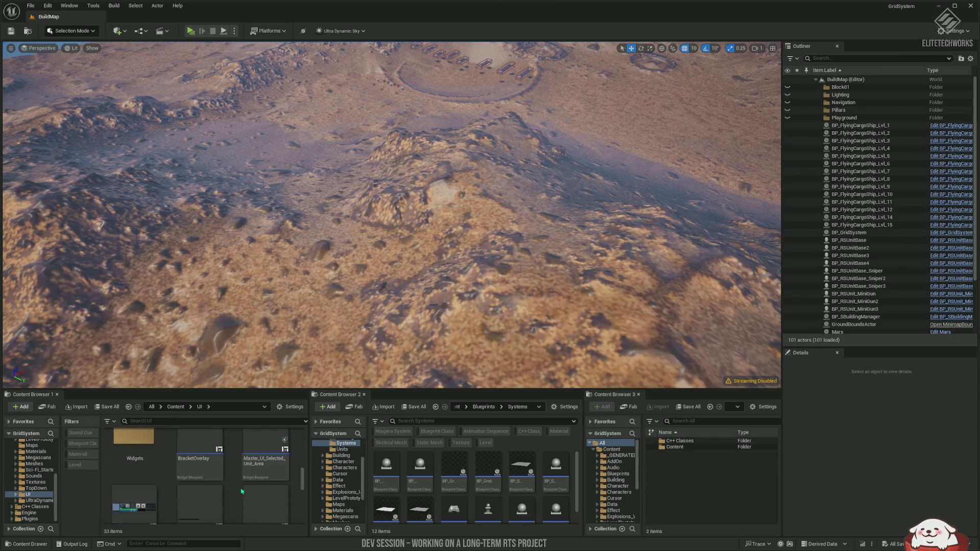
{"action": "scroll", "coordinate": [233, 492], "scroll_direction": "down", "scroll_amount": 2}
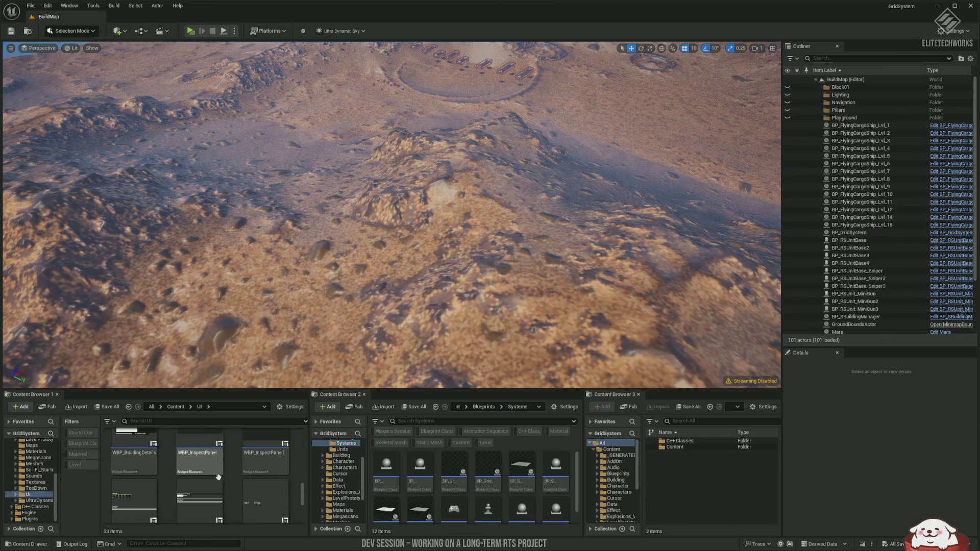
{"action": "double_click", "coordinate": [139, 476]}
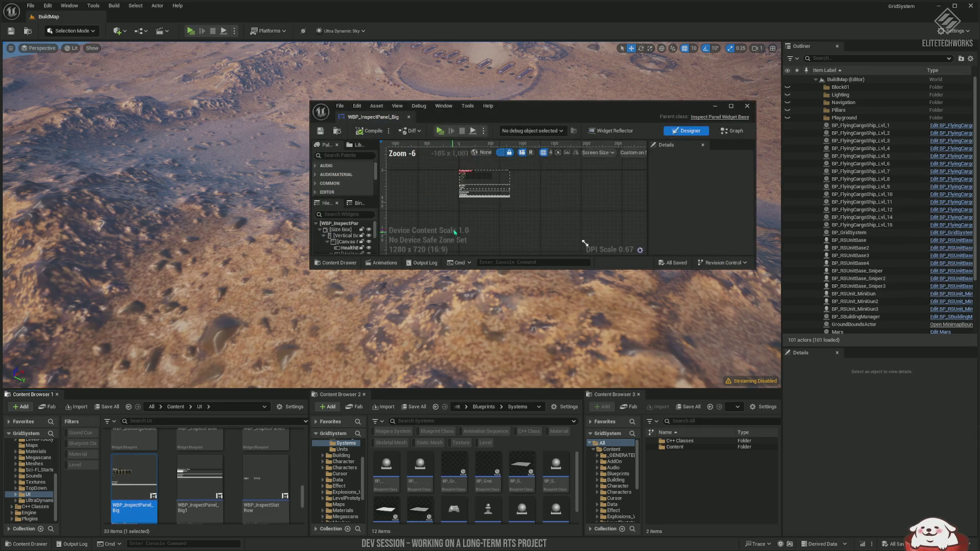
Maximize the widget editor and centre the inspect panel on the designer canvas.
{"action": "left_click_drag", "start_coordinate": [603, 109], "coordinate": [471, 191]}
{"action": "double_click", "coordinate": [470, 191]}
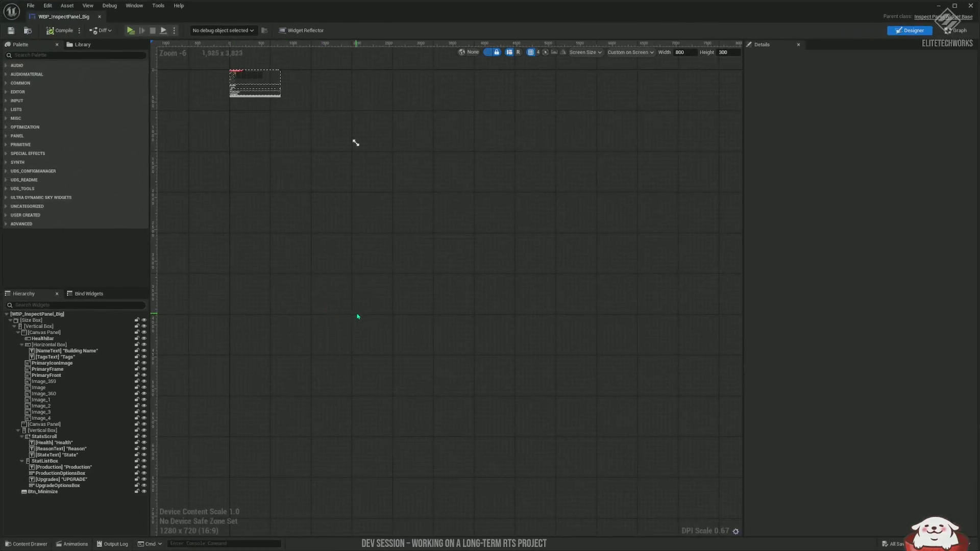
{"action": "scroll", "coordinate": [459, 240], "scroll_direction": "up", "scroll_amount": 11}
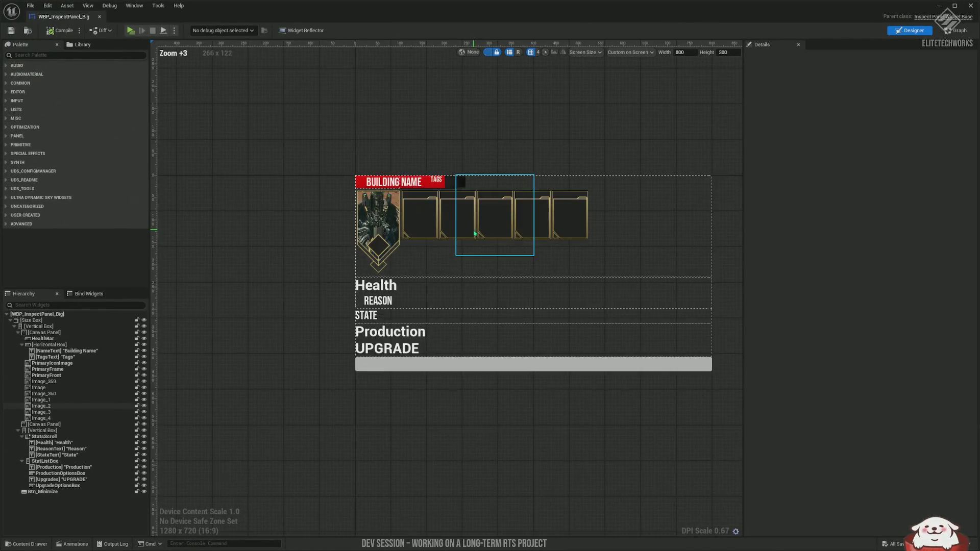
{"action": "mouse_move", "coordinate": [464, 234]}
{"action": "left_mouse_down"}
{"action": "mouse_move", "coordinate": [338, 232]}
{"action": "mouse_move", "coordinate": [358, 281]}
{"action": "left_mouse_up"}
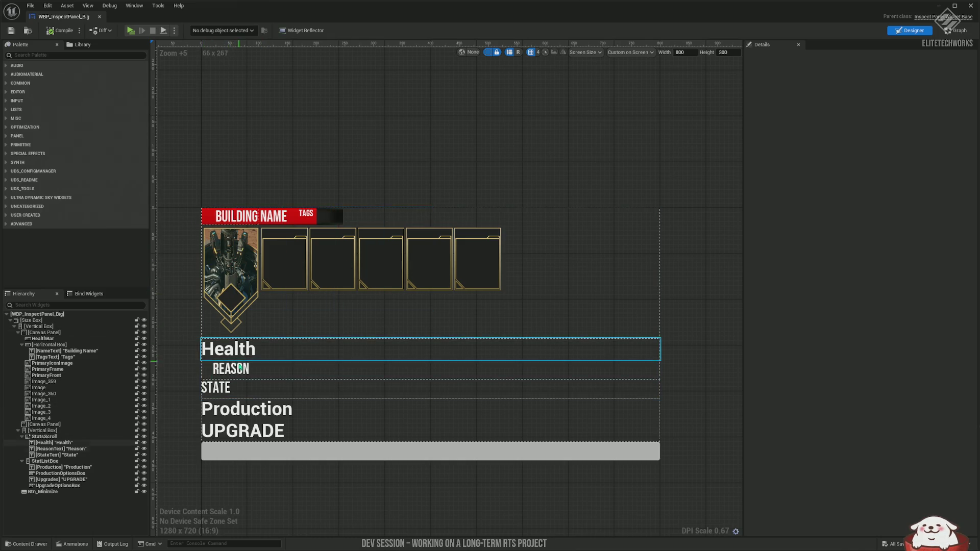
Check the Health, Reason, State, Production and Upgrade text settings, then close the widget editor.
{"action": "left_click", "coordinate": [234, 359]}
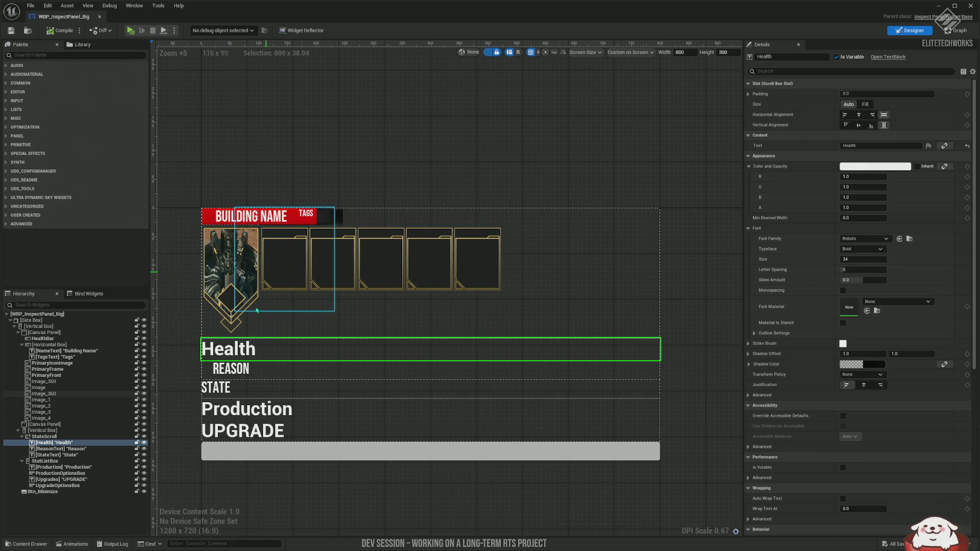
{"action": "left_click", "coordinate": [264, 371]}
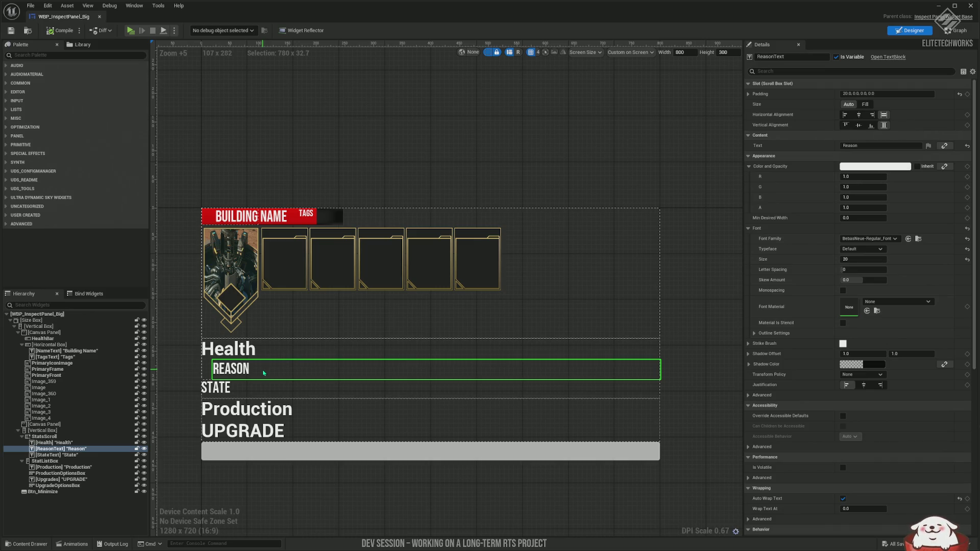
{"action": "left_click", "coordinate": [238, 398]}
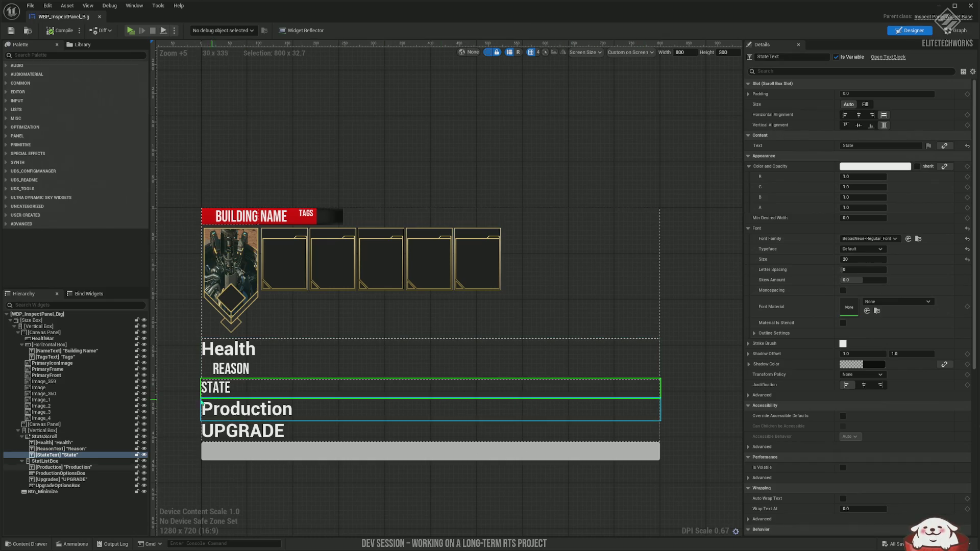
{"action": "left_click", "coordinate": [241, 413]}
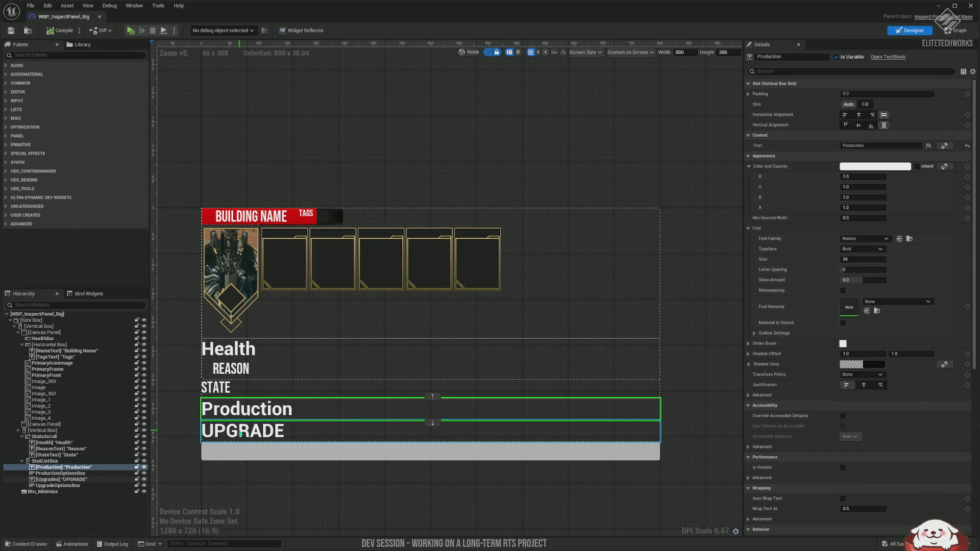
{"action": "left_click", "coordinate": [241, 433]}
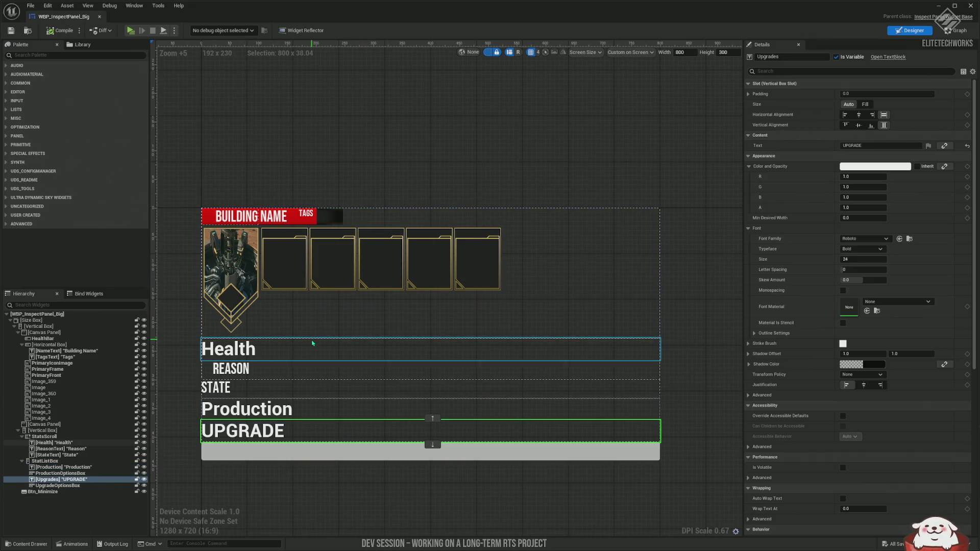
{"action": "left_click_drag", "start_coordinate": [312, 340], "coordinate": [329, 313]}
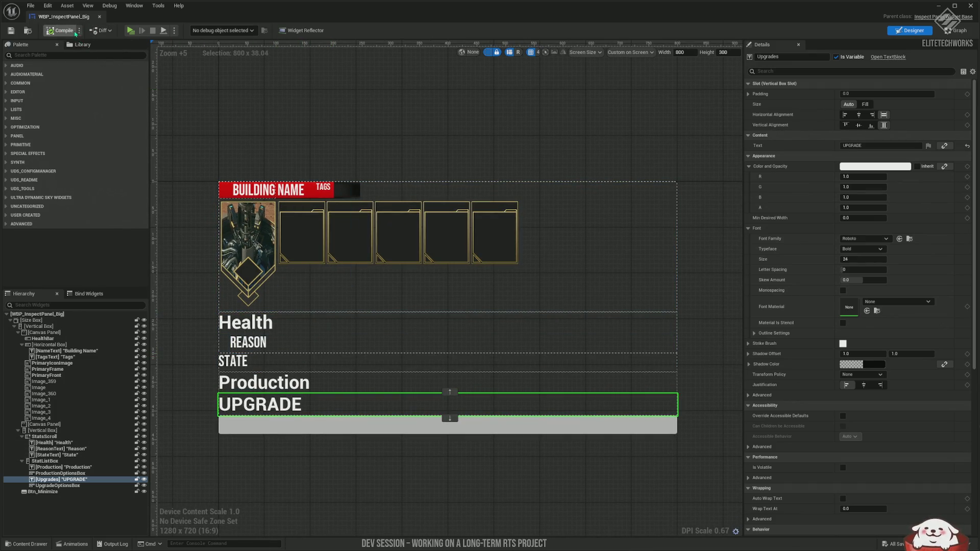
{"action": "left_click", "coordinate": [99, 16]}
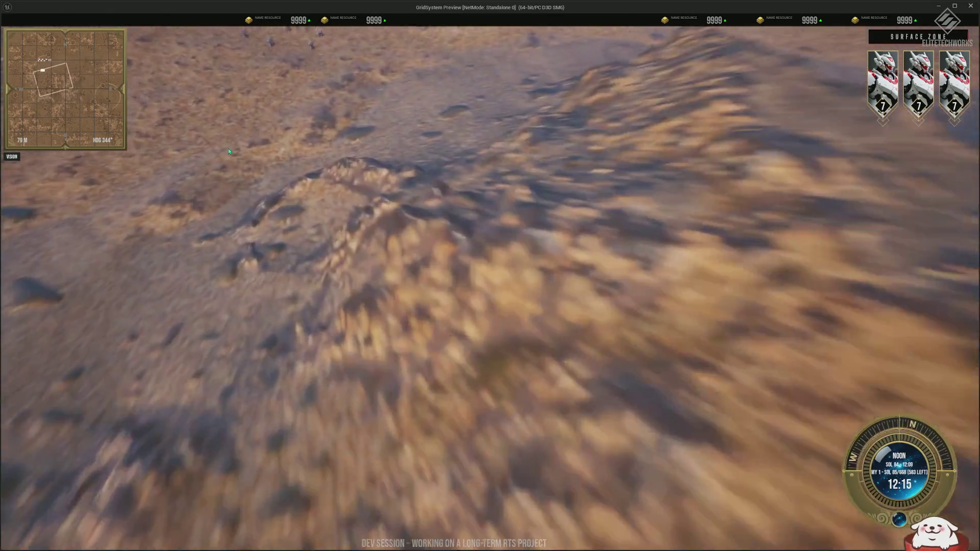
March SG-UNIT 72 across the desert, fire at the target, and send another soldier north.
{"action": "left_click", "coordinate": [352, 255]}
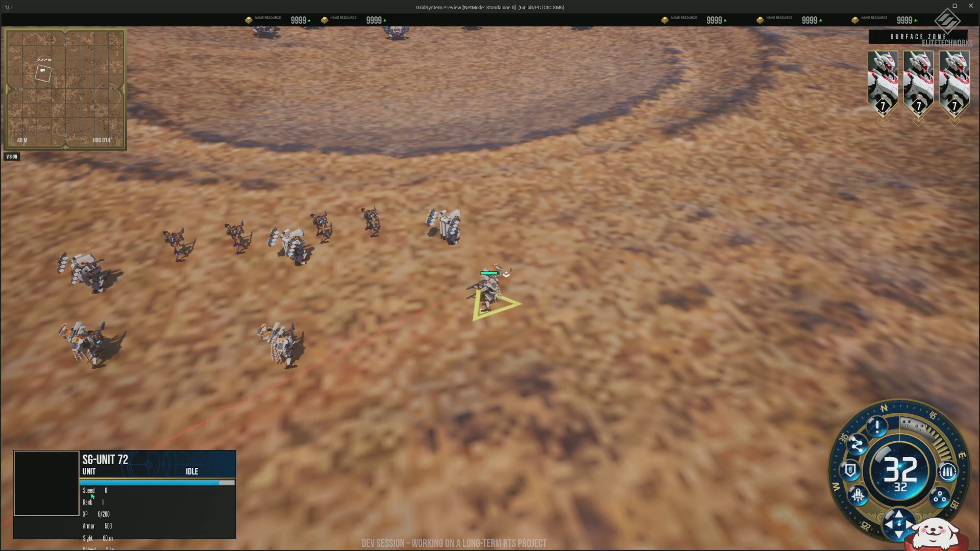
{"action": "key", "text": "d"}
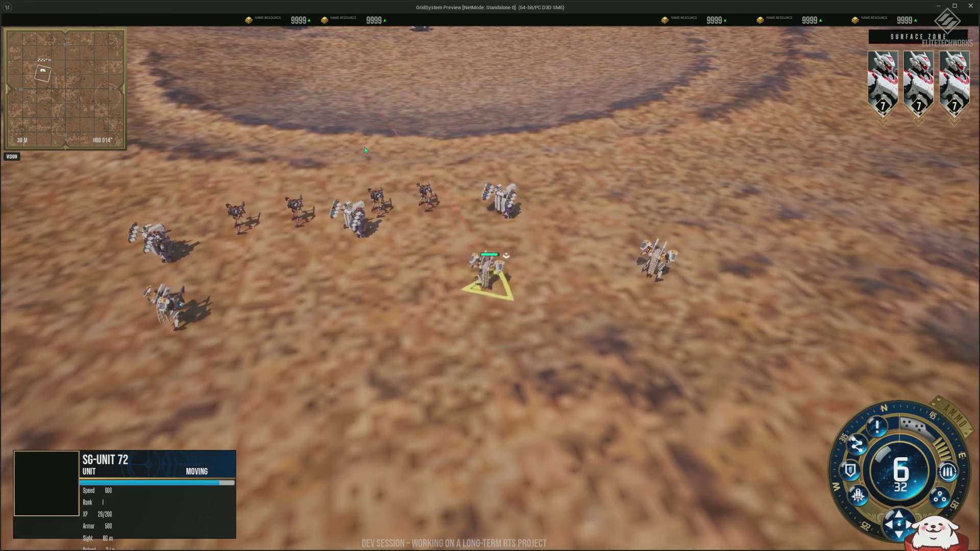
{"action": "right_click", "coordinate": [366, 145]}
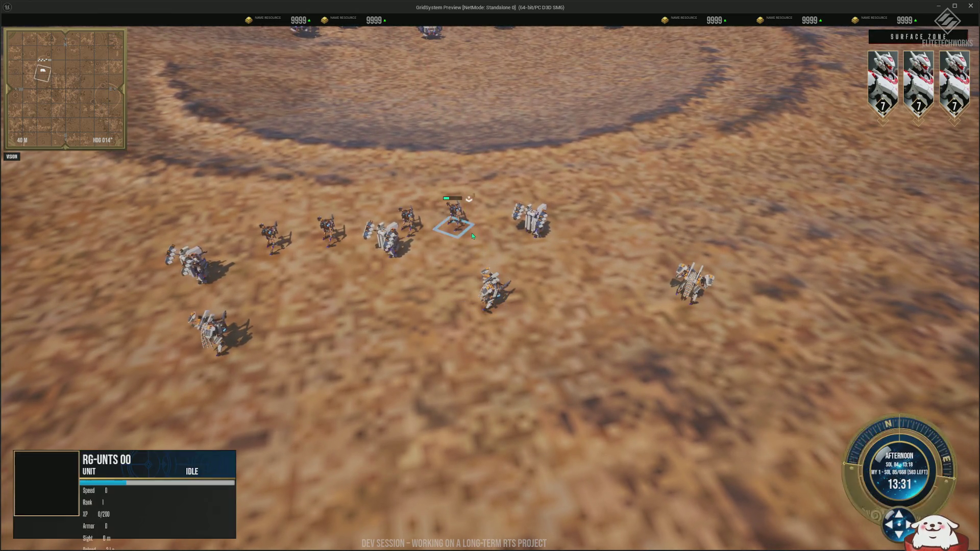
{"action": "key", "text": "w"}
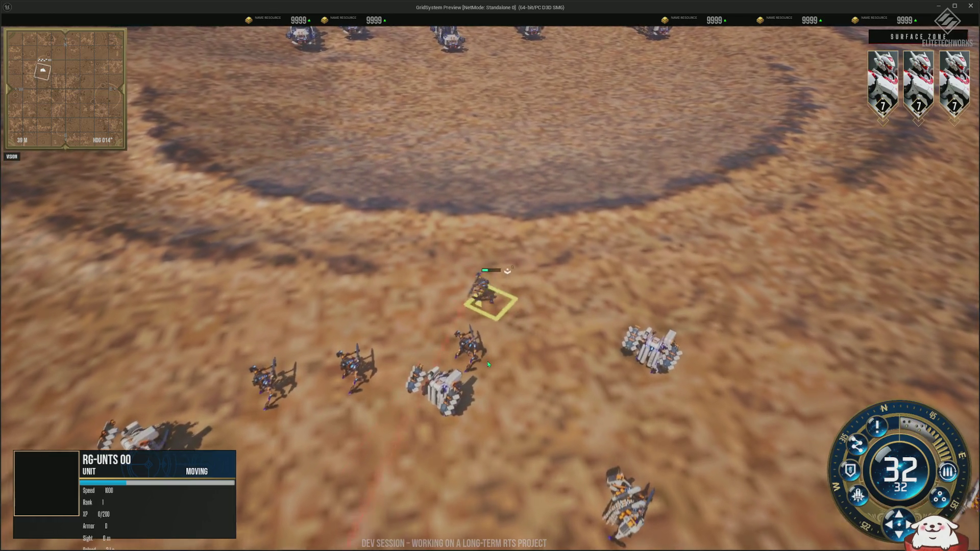
{"action": "mouse_move", "coordinate": [488, 364]}
{"action": "left_mouse_down"}
{"action": "mouse_move", "coordinate": [449, 449]}
{"action": "mouse_move", "coordinate": [448, 501]}
{"action": "left_mouse_up"}
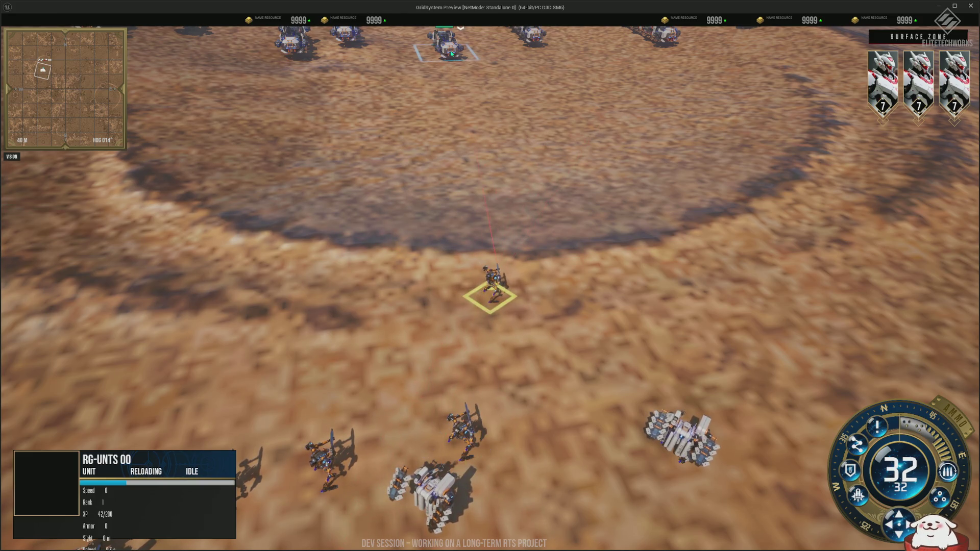
Walk the soldier north and fire on the enemy vehicles until they explode.
{"action": "key", "text": "w"}
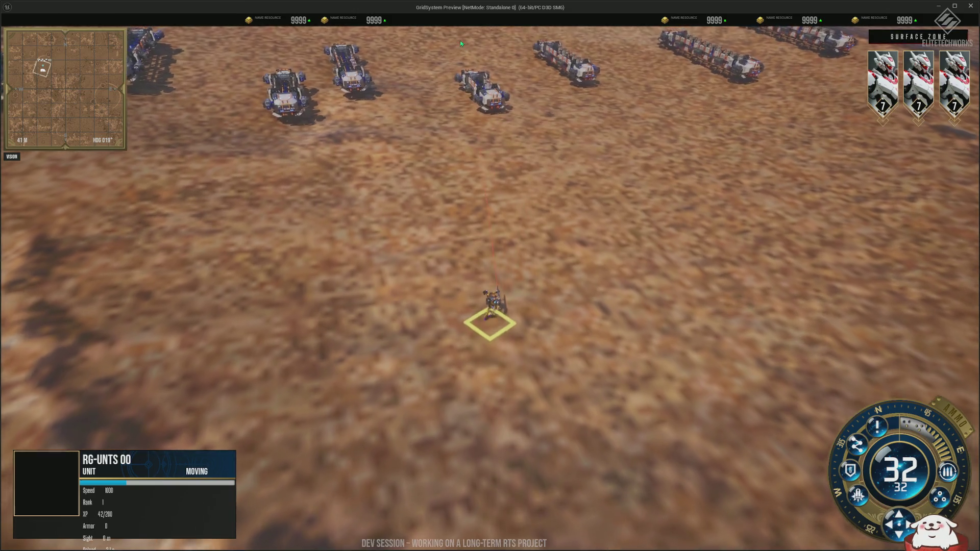
{"action": "left_click", "coordinate": [465, 88]}
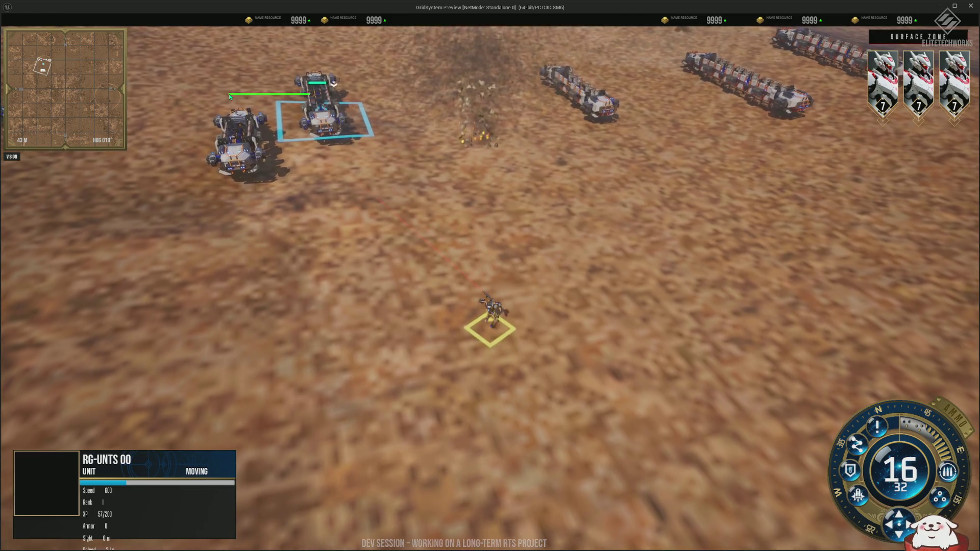
{"action": "left_click", "coordinate": [228, 87]}
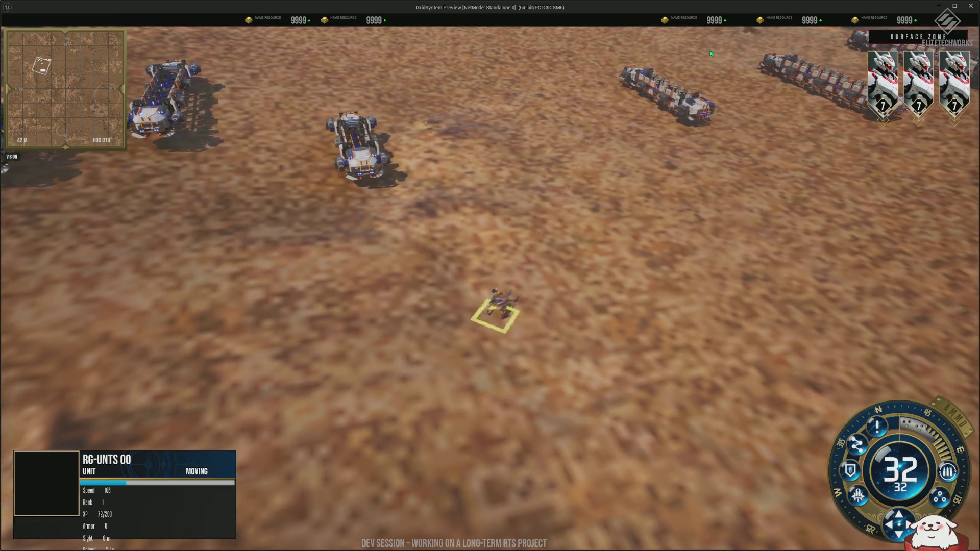
{"action": "left_click", "coordinate": [709, 50]}
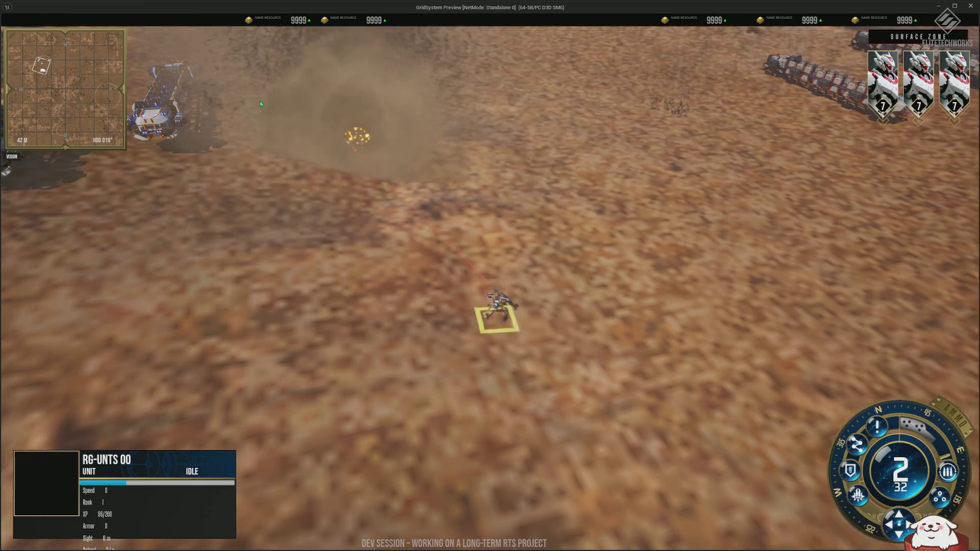
Box-select the vehicle train and crater-rim units, then zoom out to the Space Orbit view.
{"action": "left_click_drag", "start_coordinate": [141, 60], "coordinate": [168, 98]}
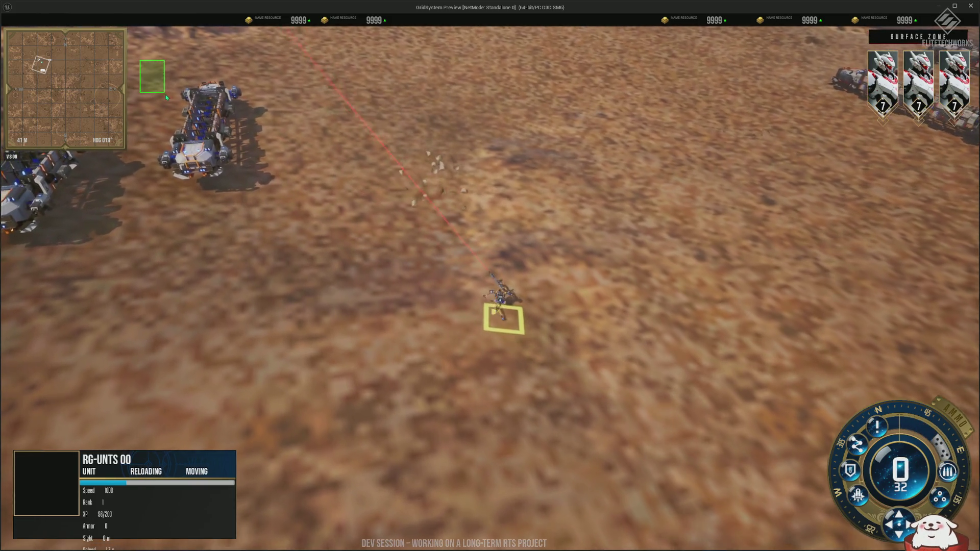
{"action": "scroll", "coordinate": [215, 121], "scroll_direction": "down", "scroll_amount": 3}
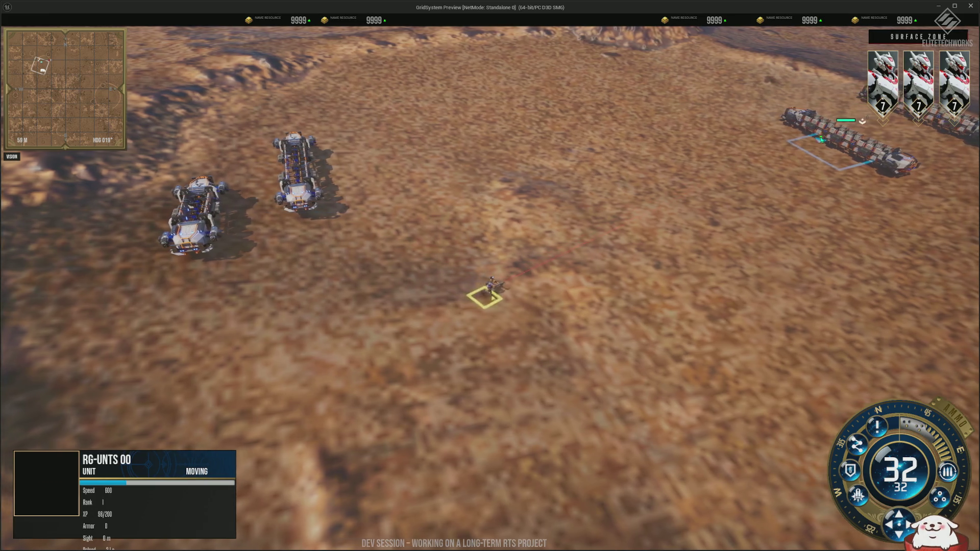
{"action": "left_click", "coordinate": [812, 130]}
{"action": "mouse_move", "coordinate": [814, 97]}
{"action": "left_mouse_down"}
{"action": "mouse_move", "coordinate": [870, 157]}
{"action": "mouse_move", "coordinate": [928, 183]}
{"action": "mouse_move", "coordinate": [900, 164]}
{"action": "mouse_move", "coordinate": [714, 131]}
{"action": "mouse_move", "coordinate": [654, 139]}
{"action": "mouse_move", "coordinate": [603, 163]}
{"action": "mouse_move", "coordinate": [510, 267]}
{"action": "left_mouse_up"}
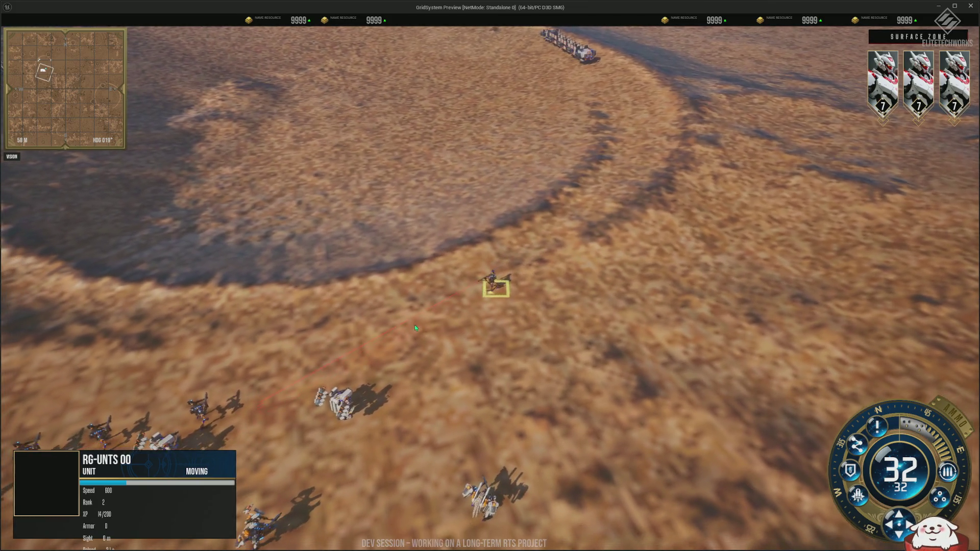
{"action": "mouse_move", "coordinate": [414, 325]}
{"action": "left_mouse_down"}
{"action": "mouse_move", "coordinate": [567, 384]}
{"action": "mouse_move", "coordinate": [512, 433]}
{"action": "left_mouse_up"}
{"action": "scroll", "coordinate": [512, 432], "scroll_direction": "down", "scroll_amount": 10}
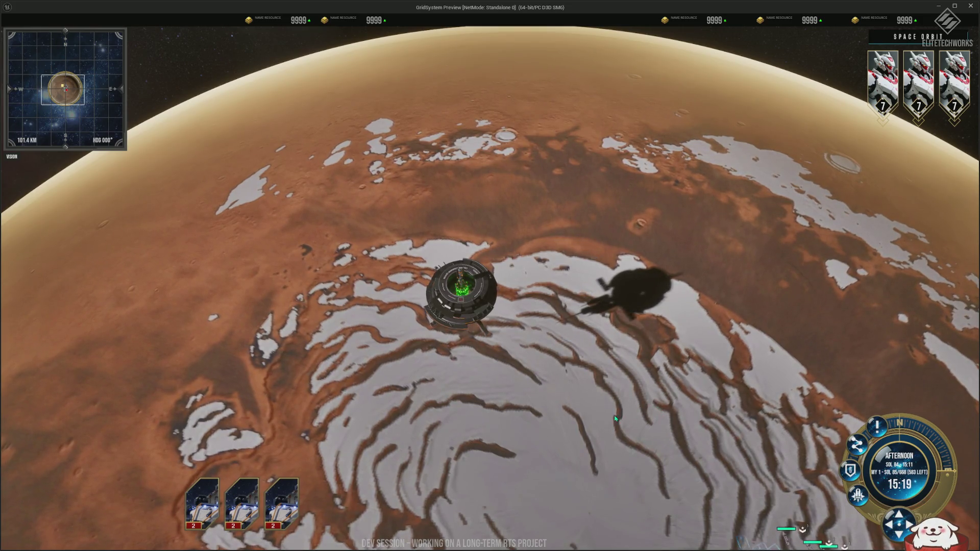
Zoom in on the orbital station and box-select units over the polar ice cap.
{"action": "scroll", "coordinate": [599, 410], "scroll_direction": "up", "scroll_amount": 2}
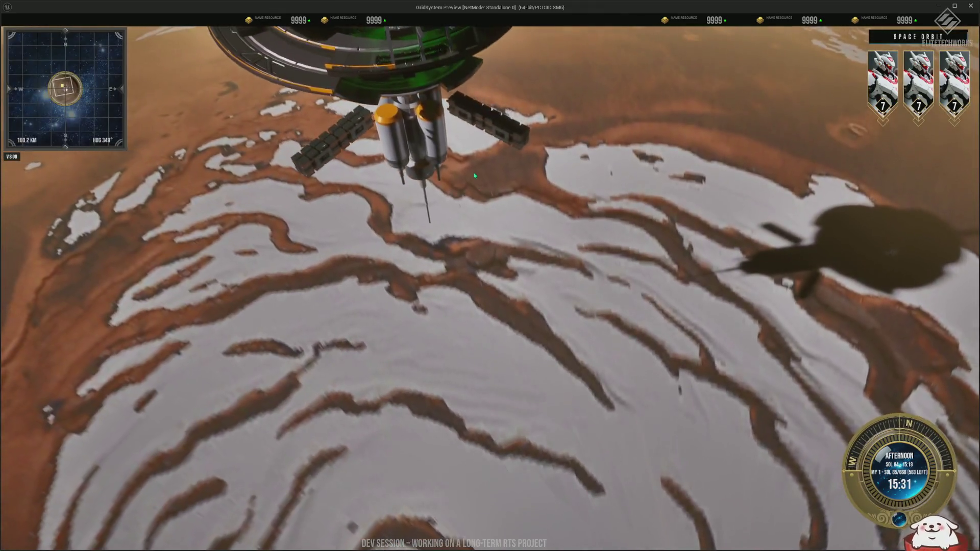
{"action": "left_click_drag", "start_coordinate": [479, 309], "coordinate": [707, 488]}
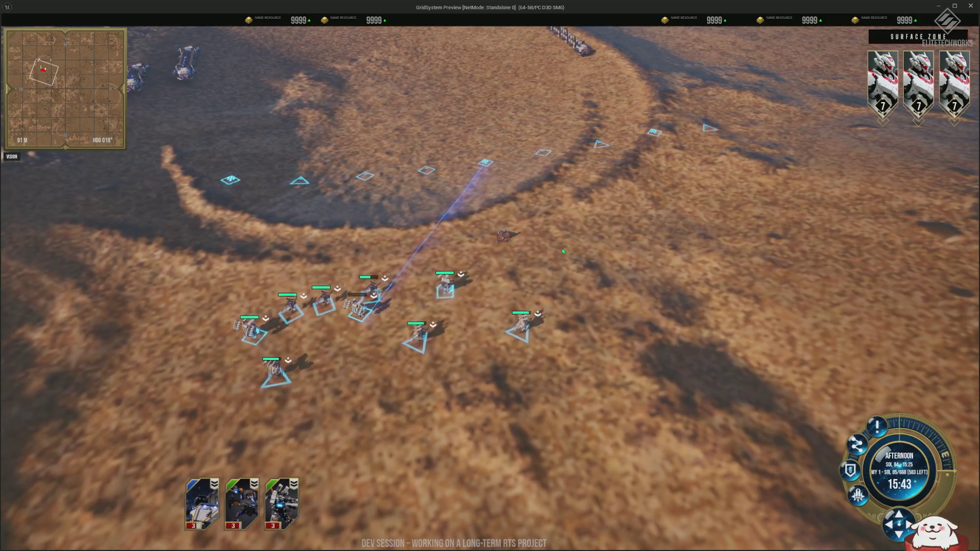
Select all units, line them up along the crater, then redirect a box-selected group into longer lines.
{"action": "left_click", "coordinate": [561, 248]}
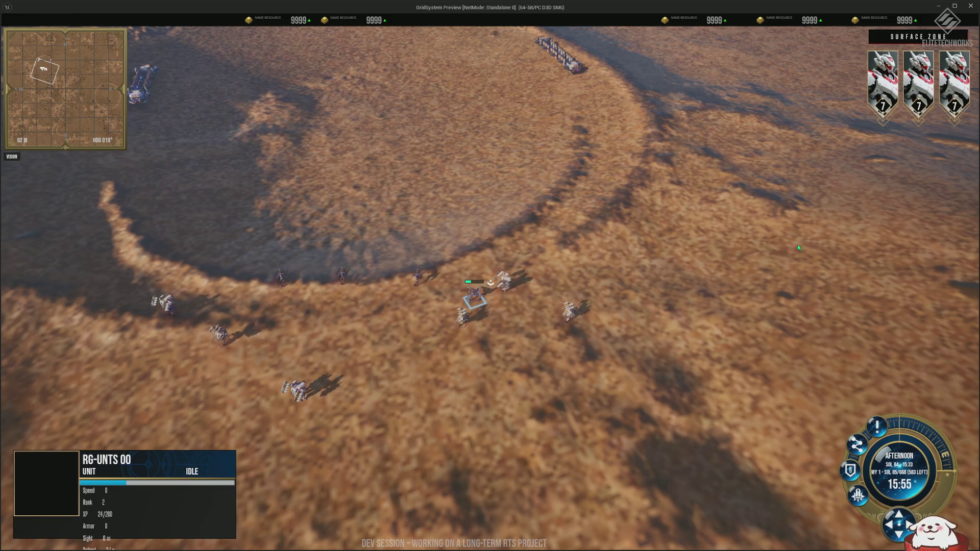
{"action": "key", "text": "ctrl+a"}
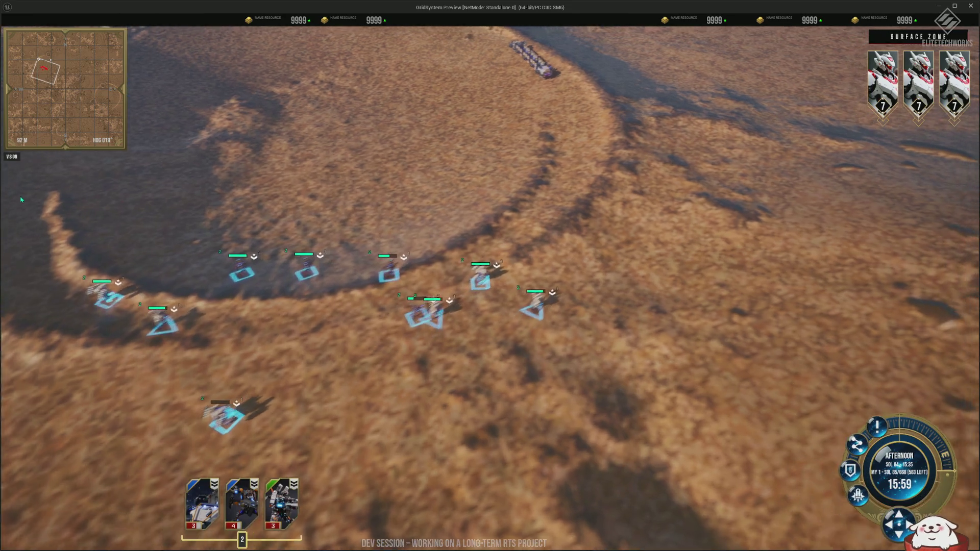
{"action": "right_click", "coordinate": [579, 166]}
{"action": "scroll", "coordinate": [579, 166], "scroll_direction": "down", "scroll_amount": 3}
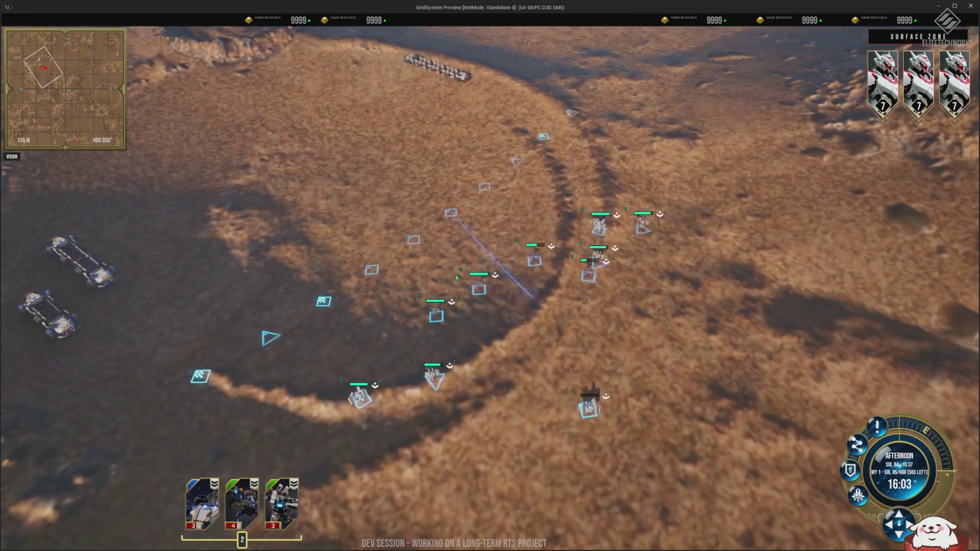
{"action": "left_click_drag", "start_coordinate": [429, 169], "coordinate": [715, 389]}
{"action": "right_click", "coordinate": [51, 408]}
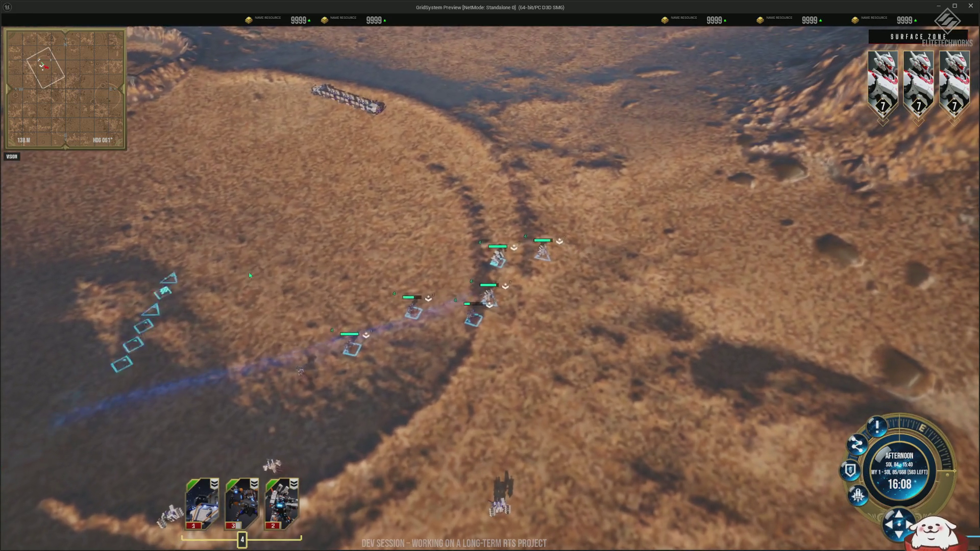
{"action": "right_click", "coordinate": [779, 179]}
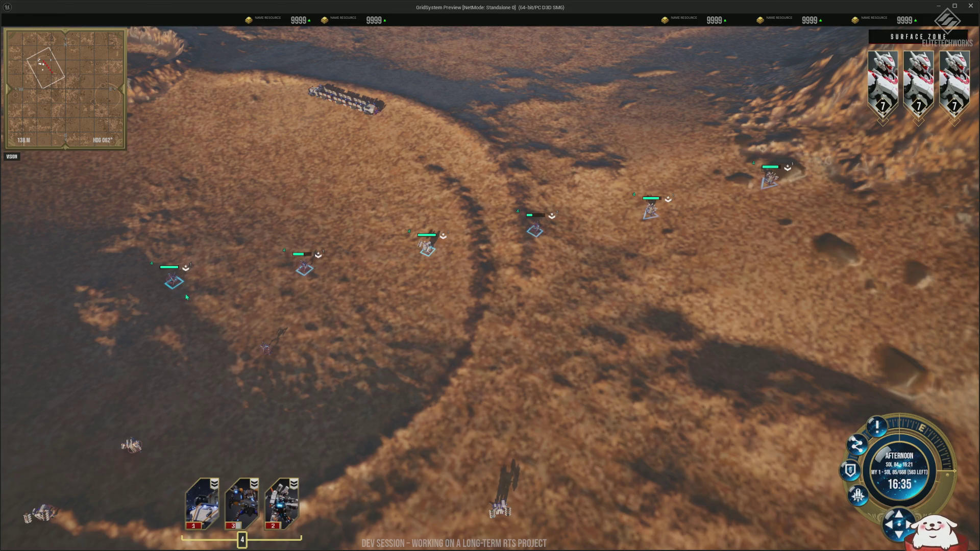
Cycle through squads 2 and 1, then select every unit on the map.
{"action": "scroll", "coordinate": [201, 254], "scroll_direction": "down", "scroll_amount": 3}
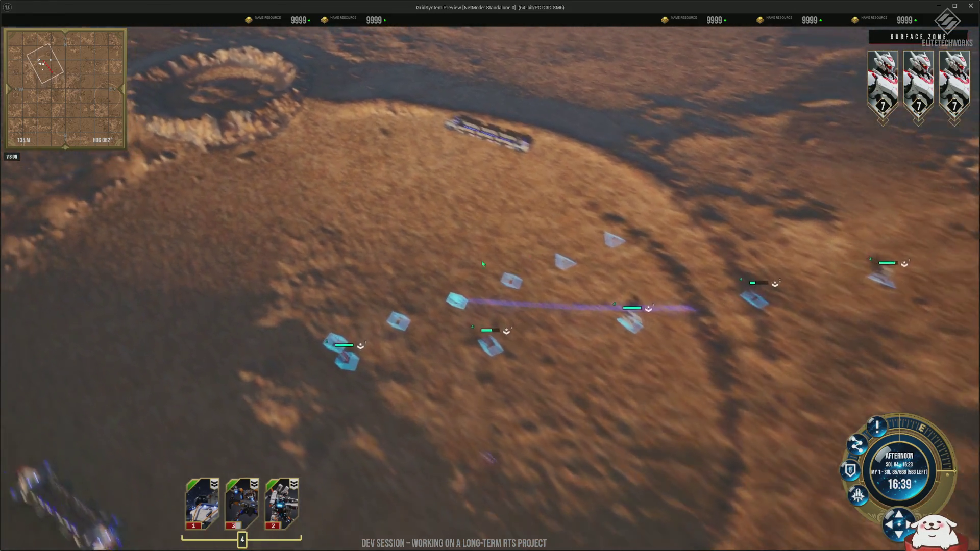
{"action": "scroll", "coordinate": [535, 313], "scroll_direction": "up", "scroll_amount": 2}
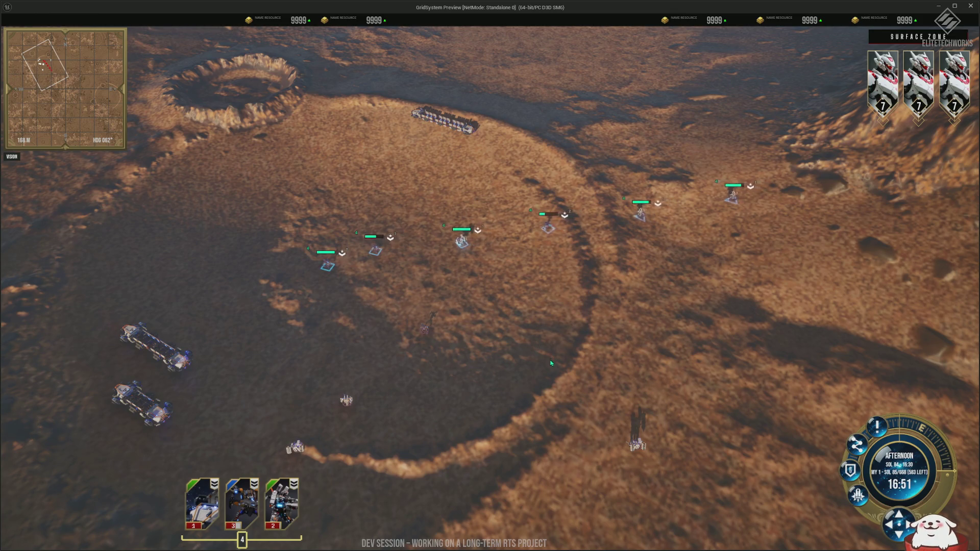
{"action": "key", "text": "2"}
{"action": "key", "text": "1"}
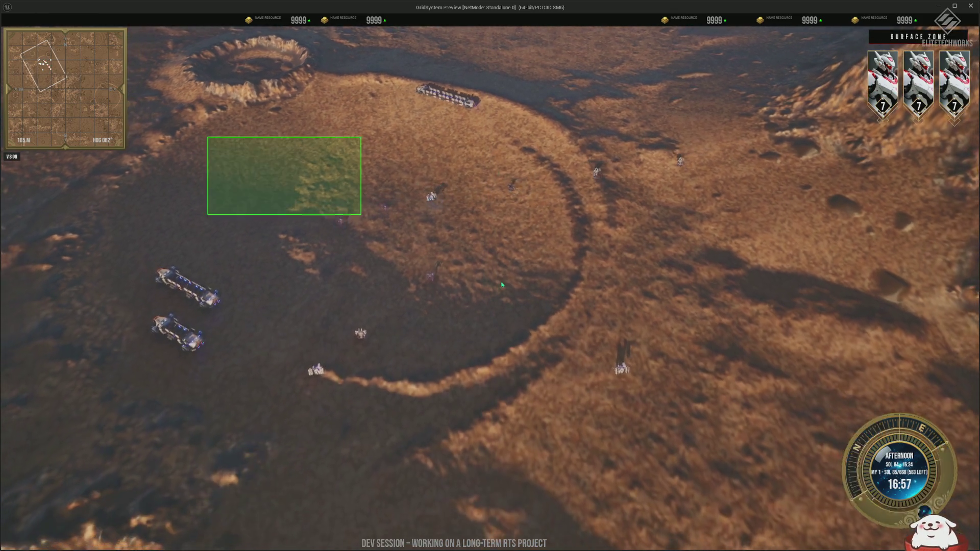
{"action": "key", "text": "ctrl+a"}
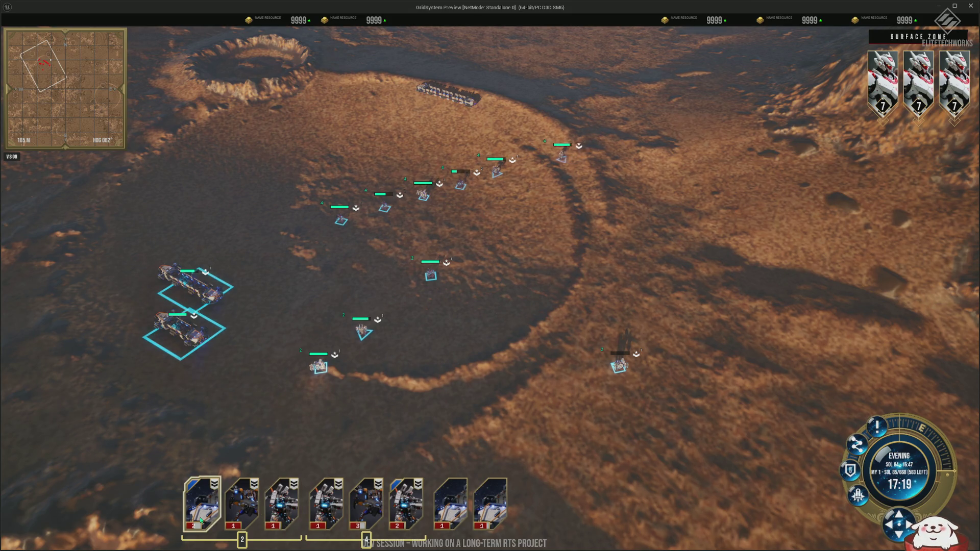
Deselect, box-select the infantry below the crater, and drag them into a tight grid formation.
{"action": "key", "text": "s"}
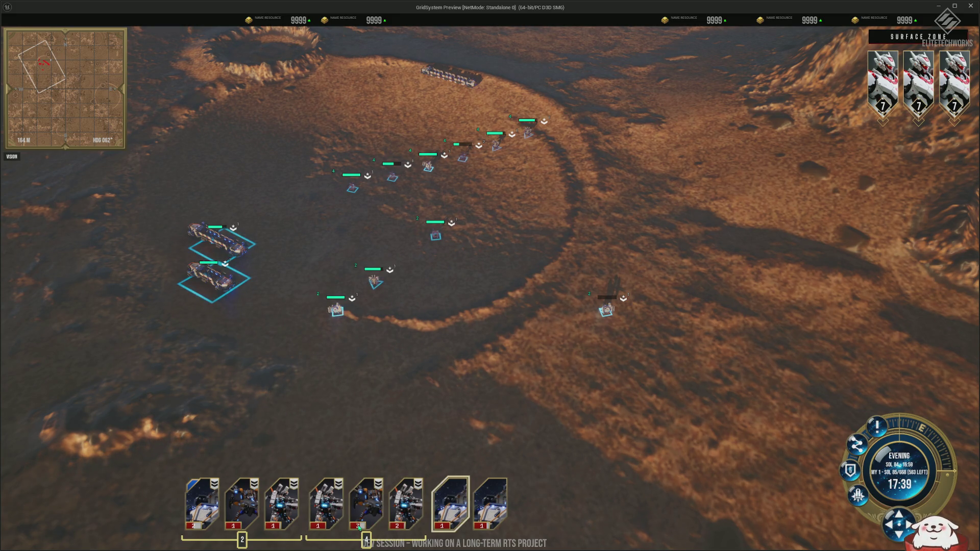
{"action": "left_click", "coordinate": [309, 384]}
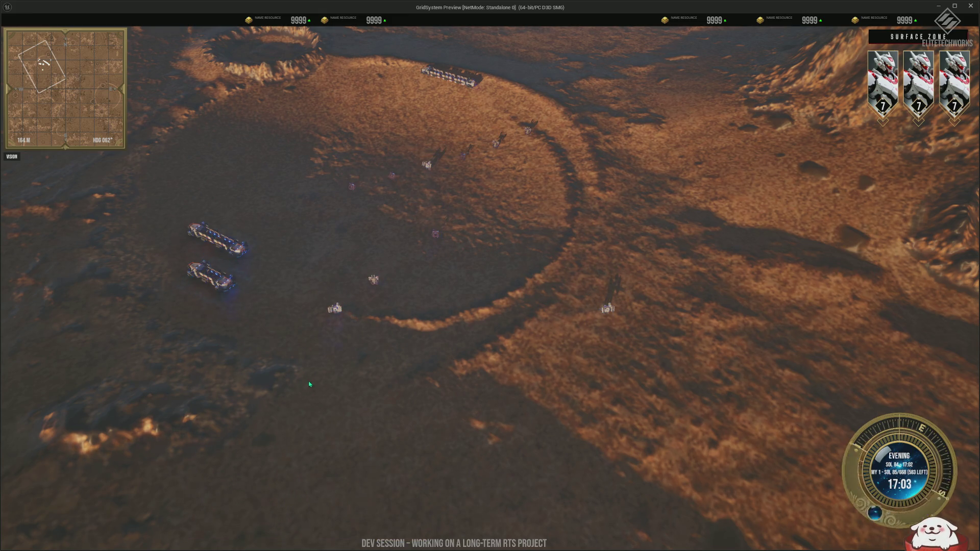
{"action": "scroll", "coordinate": [476, 384], "scroll_direction": "up", "scroll_amount": 3}
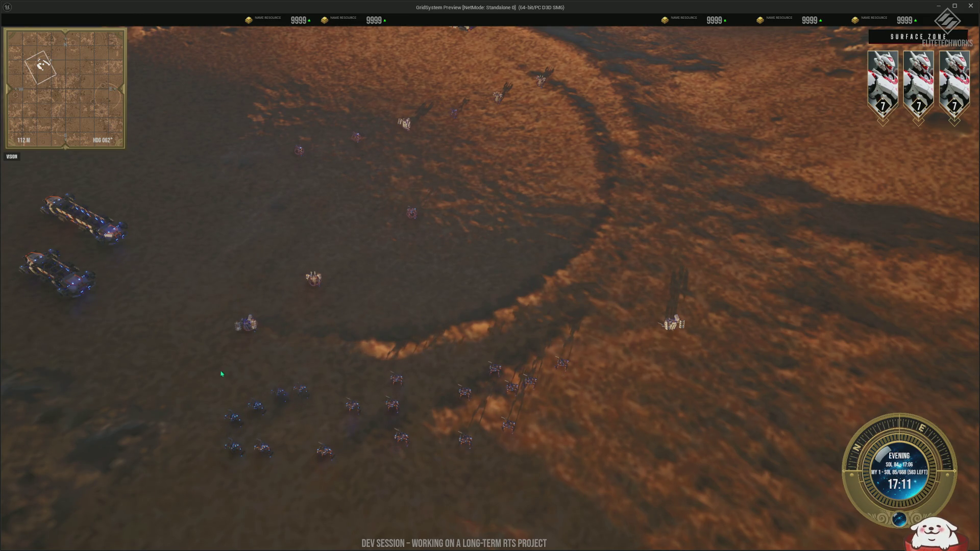
{"action": "scroll", "coordinate": [293, 298], "scroll_direction": "down", "scroll_amount": 3}
{"action": "mouse_move", "coordinate": [261, 121]}
{"action": "left_mouse_down"}
{"action": "mouse_move", "coordinate": [338, 184]}
{"action": "mouse_move", "coordinate": [709, 418]}
{"action": "mouse_move", "coordinate": [730, 464]}
{"action": "left_mouse_up"}
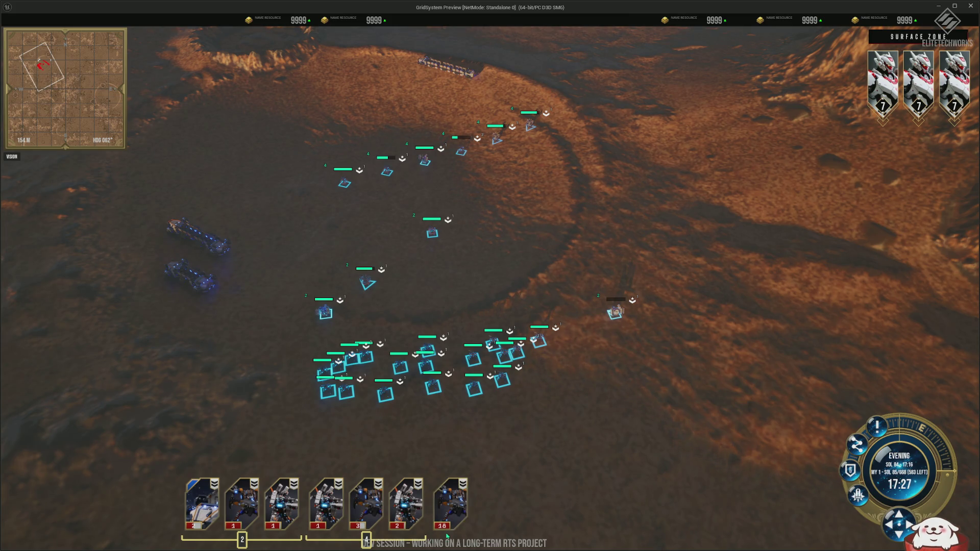
{"action": "mouse_move", "coordinate": [291, 368]}
{"action": "left_mouse_down"}
{"action": "mouse_move", "coordinate": [618, 168]}
{"action": "mouse_move", "coordinate": [449, 263]}
{"action": "left_mouse_up"}
{"action": "scroll", "coordinate": [456, 392], "scroll_direction": "up", "scroll_amount": 2}
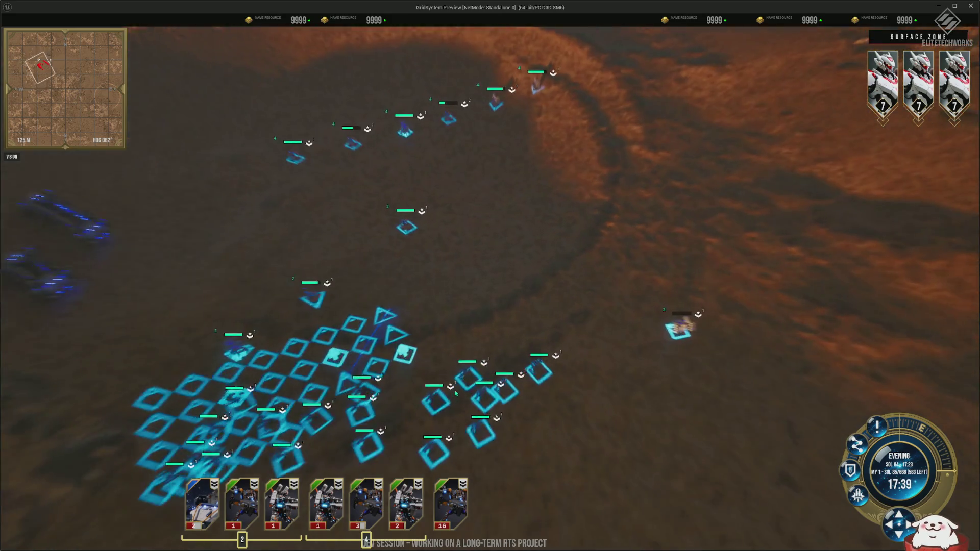
{"action": "scroll", "coordinate": [455, 392], "scroll_direction": "up", "scroll_amount": 4}
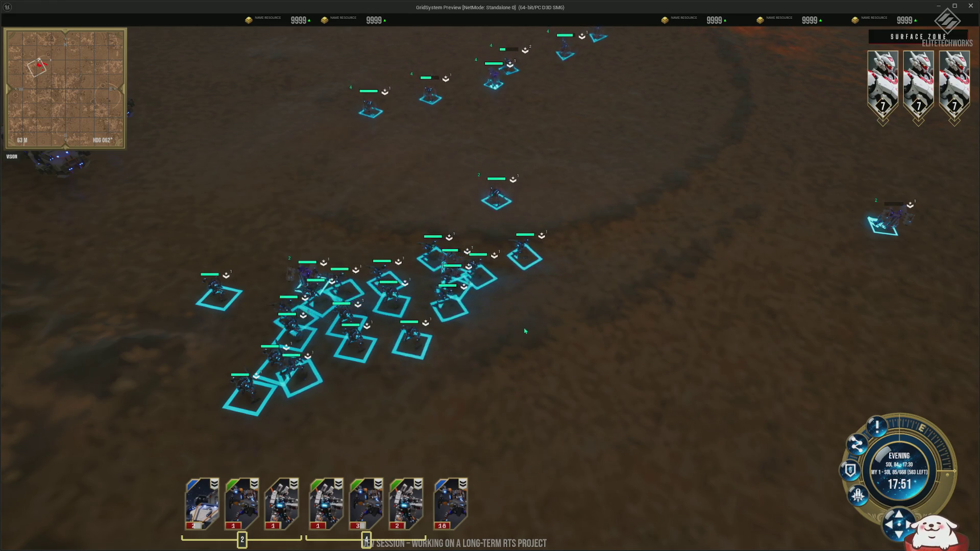
Select the whole unit group and order a formation-line move across the desert.
{"action": "scroll", "coordinate": [367, 339], "scroll_direction": "down", "scroll_amount": 2}
{"action": "left_click", "coordinate": [703, 269]}
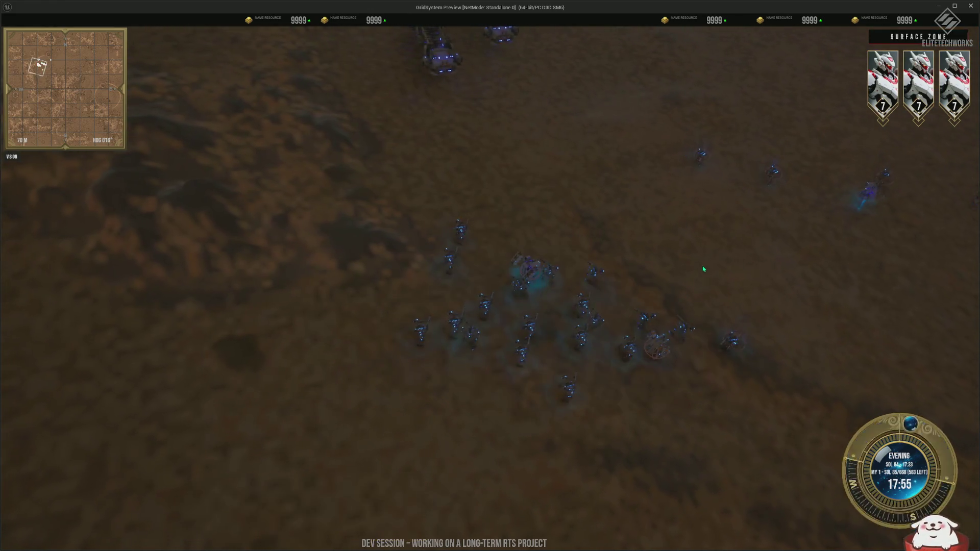
{"action": "scroll", "coordinate": [730, 285], "scroll_direction": "up", "scroll_amount": 5}
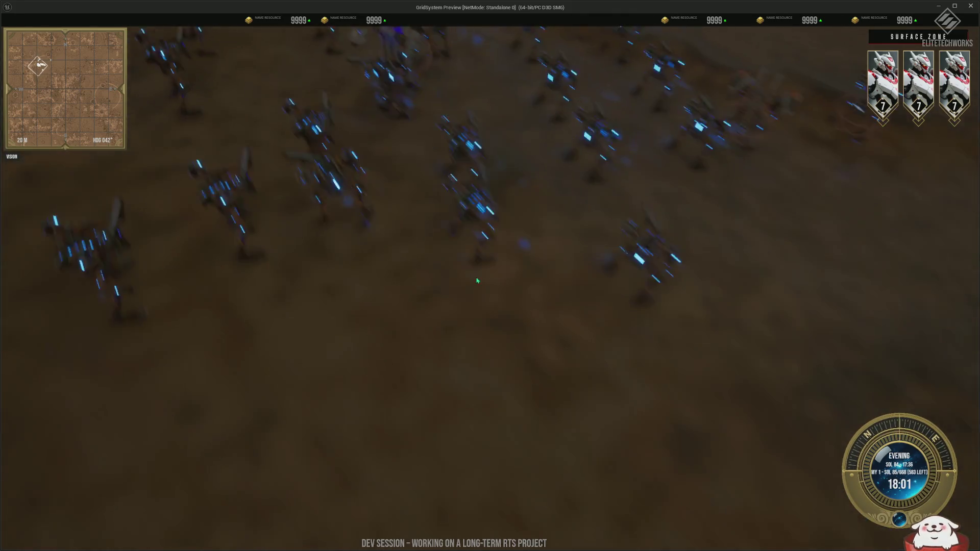
{"action": "scroll", "coordinate": [477, 280], "scroll_direction": "down", "scroll_amount": 6}
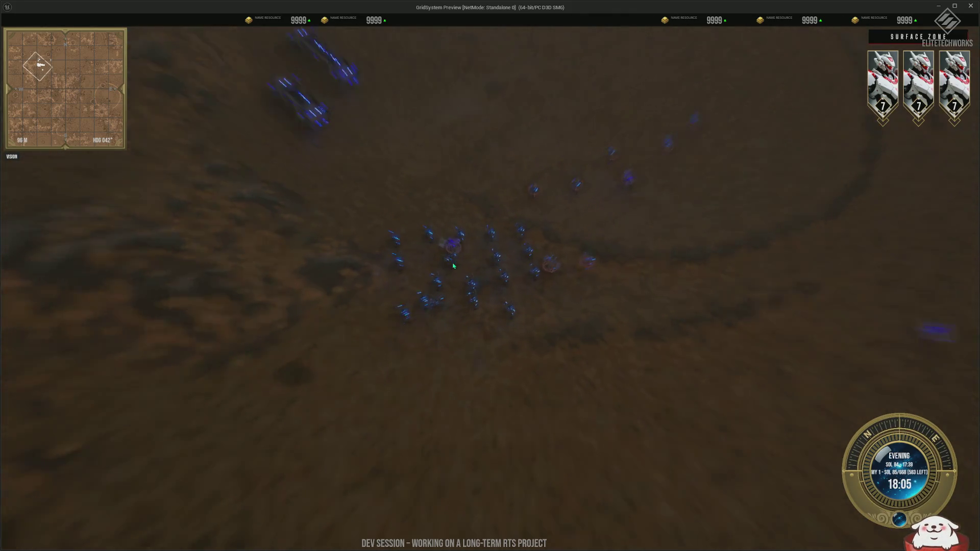
{"action": "scroll", "coordinate": [349, 135], "scroll_direction": "up", "scroll_amount": 2}
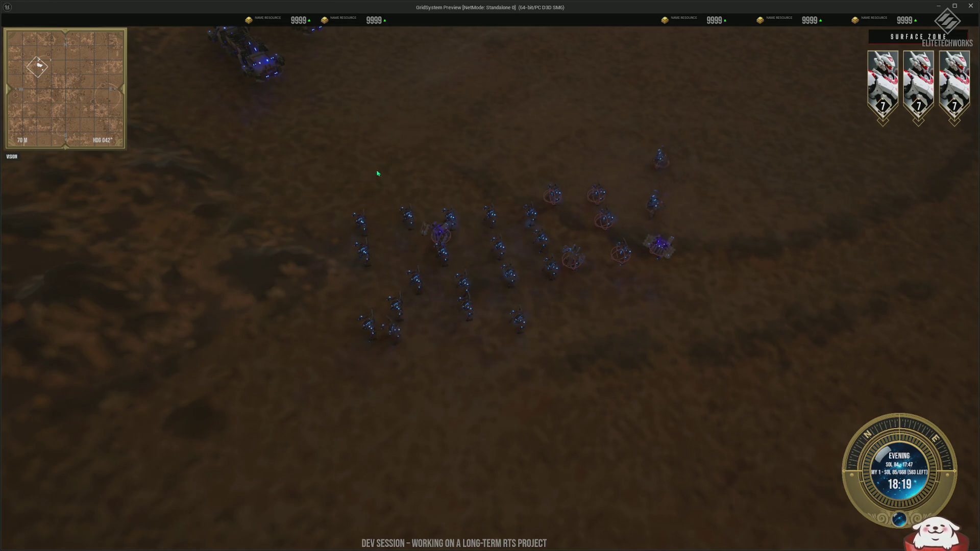
{"action": "left_click_drag", "start_coordinate": [335, 147], "coordinate": [739, 395]}
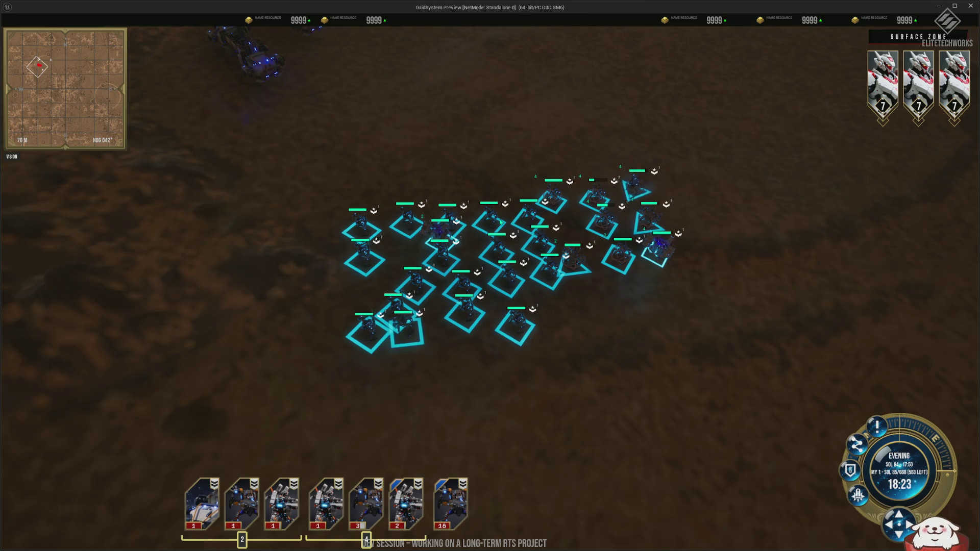
{"action": "mouse_move", "coordinate": [449, 326]}
{"action": "left_mouse_down"}
{"action": "mouse_move", "coordinate": [607, 530]}
{"action": "mouse_move", "coordinate": [857, 136]}
{"action": "mouse_move", "coordinate": [904, 132]}
{"action": "mouse_move", "coordinate": [853, 114]}
{"action": "mouse_move", "coordinate": [765, 39]}
{"action": "mouse_move", "coordinate": [787, 48]}
{"action": "left_mouse_up"}
Rotate the camera with Q and E, then select and clear three separate units.
{"action": "scroll", "coordinate": [903, 132], "scroll_direction": "down", "scroll_amount": 2}
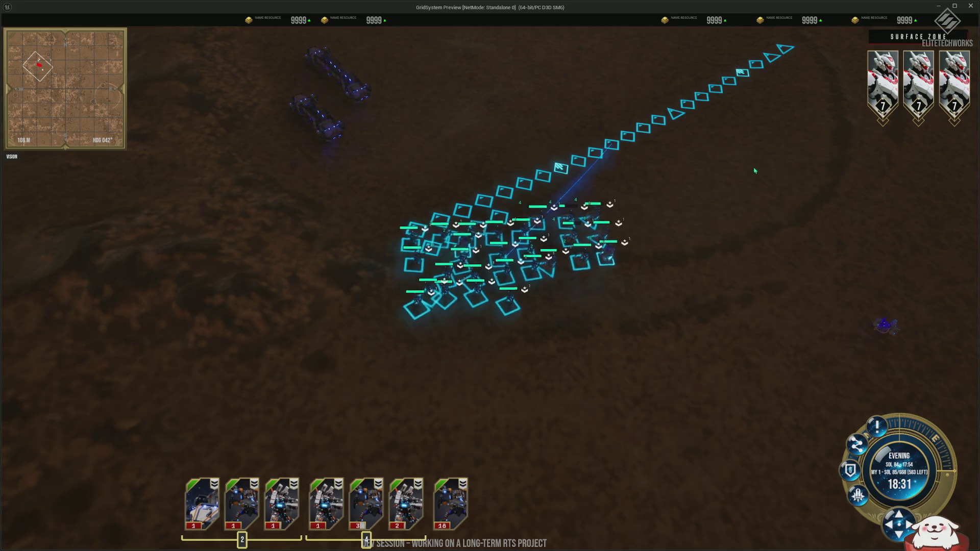
{"action": "key", "text": "q"}
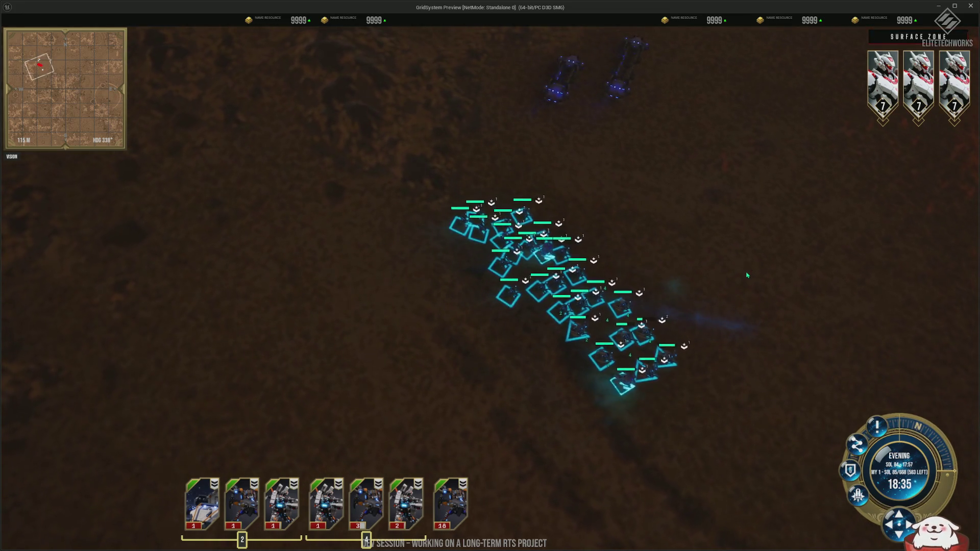
{"action": "scroll", "coordinate": [743, 276], "scroll_direction": "down", "scroll_amount": 4}
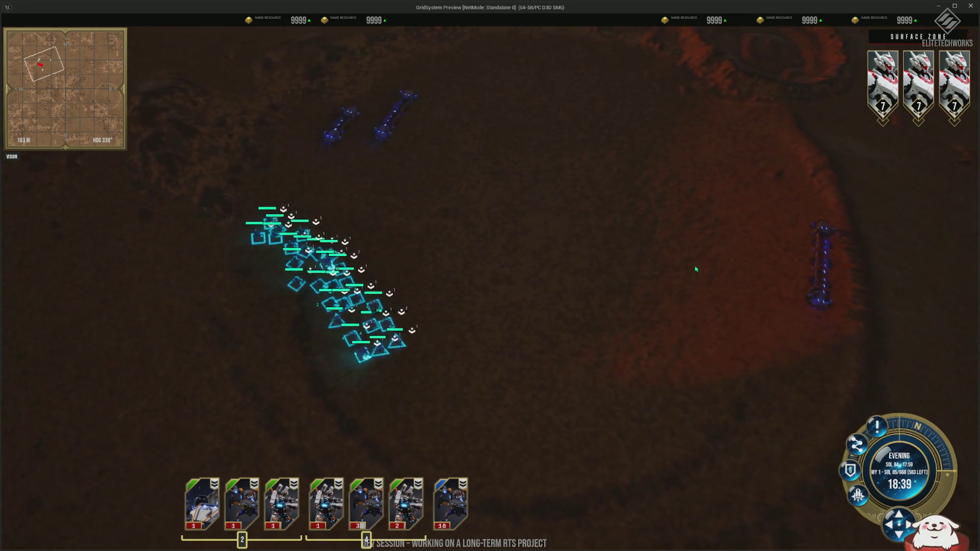
{"action": "key", "text": "e"}
{"action": "scroll", "coordinate": [549, 234], "scroll_direction": "down", "scroll_amount": 3}
{"action": "left_click_drag", "start_coordinate": [304, 118], "coordinate": [861, 232]}
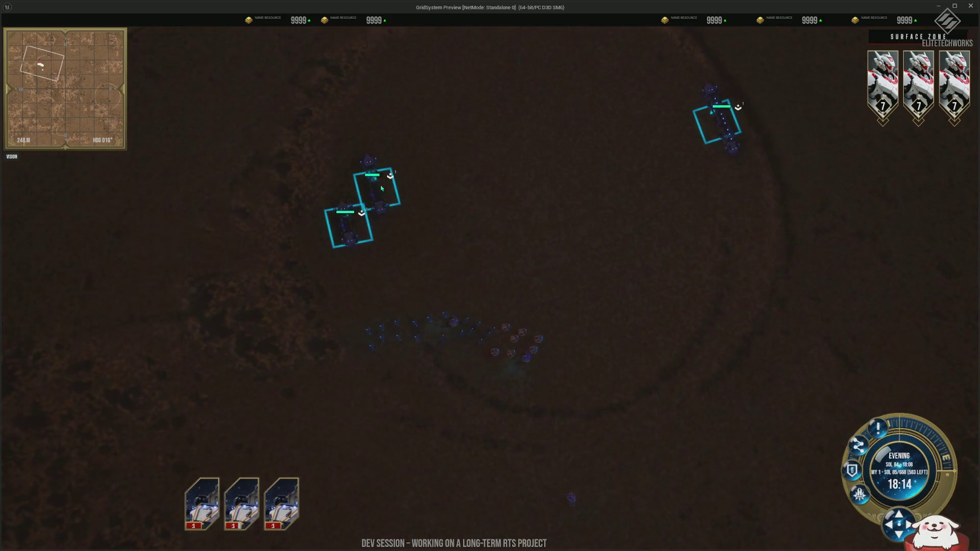
{"action": "left_click", "coordinate": [615, 272]}
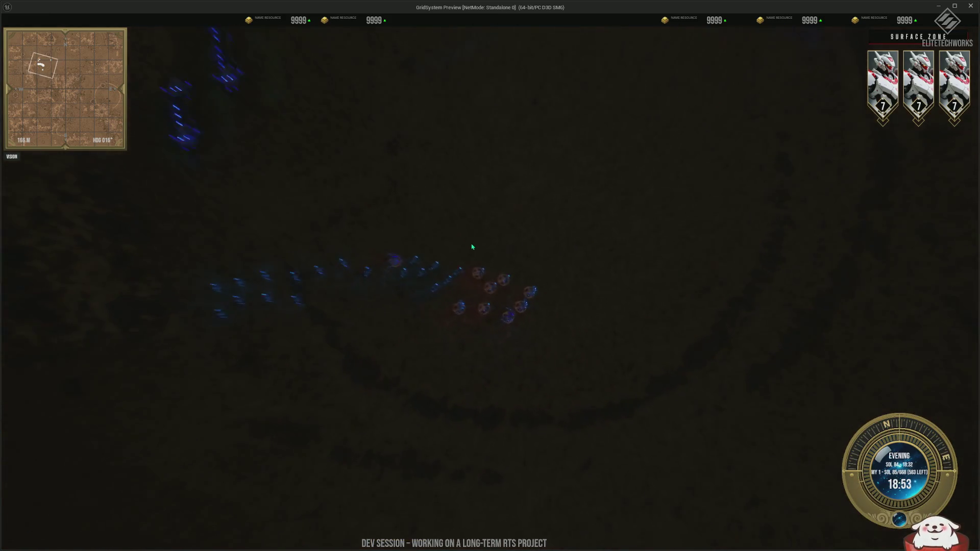
{"action": "scroll", "coordinate": [509, 302], "scroll_direction": "down", "scroll_amount": 5}
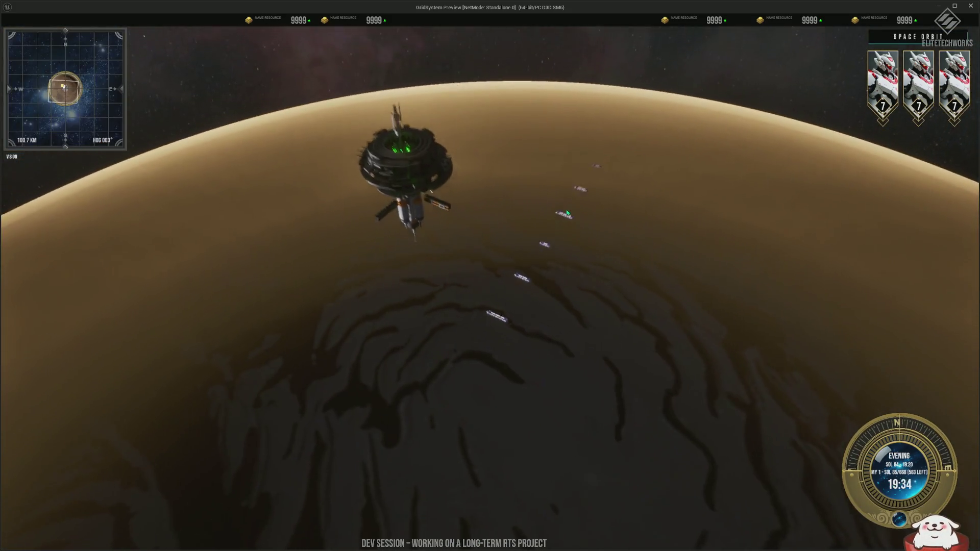
Build a ship structure from the build bar beside the orbital station.
{"action": "left_click", "coordinate": [335, 459]}
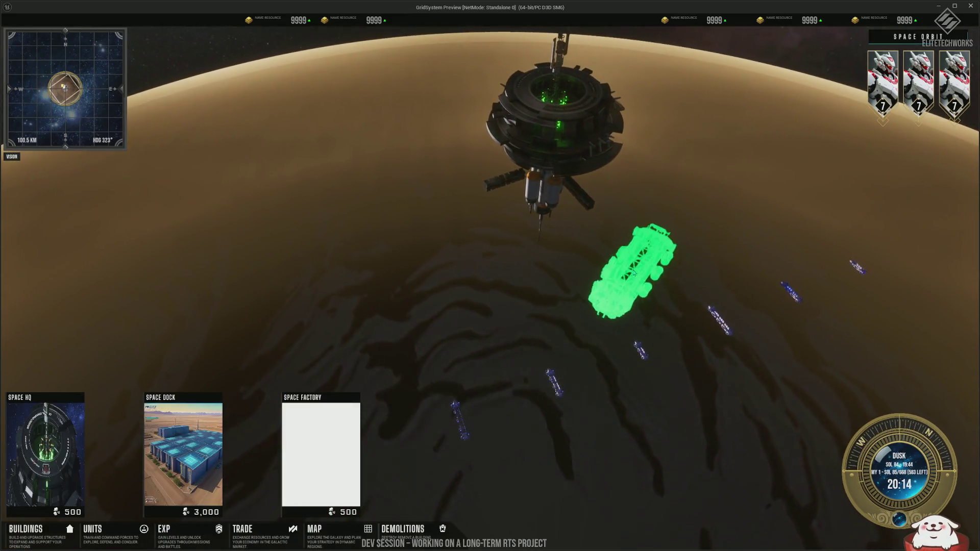
{"action": "left_click", "coordinate": [633, 262]}
{"action": "scroll", "coordinate": [701, 245], "scroll_direction": "up", "scroll_amount": 5}
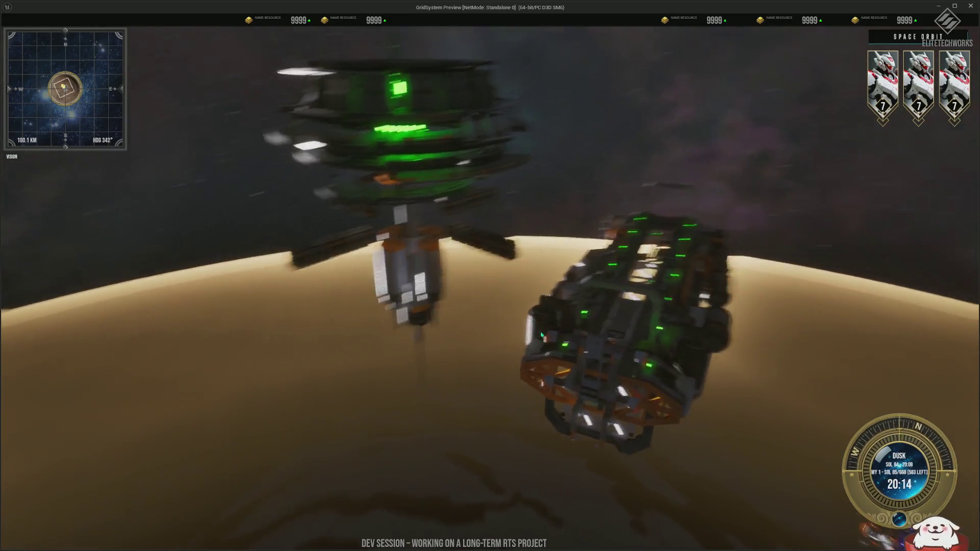
{"action": "scroll", "coordinate": [652, 242], "scroll_direction": "down", "scroll_amount": 5}
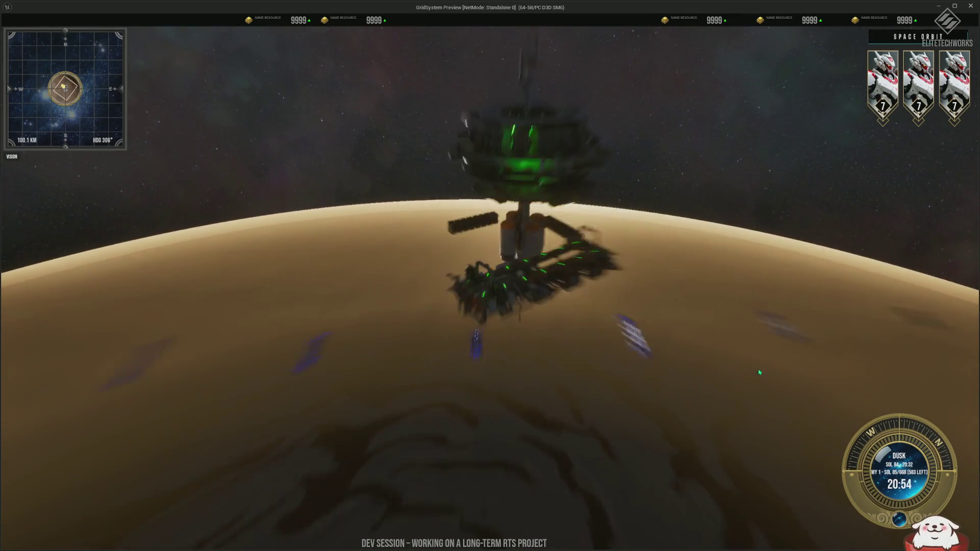
{"action": "scroll", "coordinate": [653, 241], "scroll_direction": "up", "scroll_amount": 5}
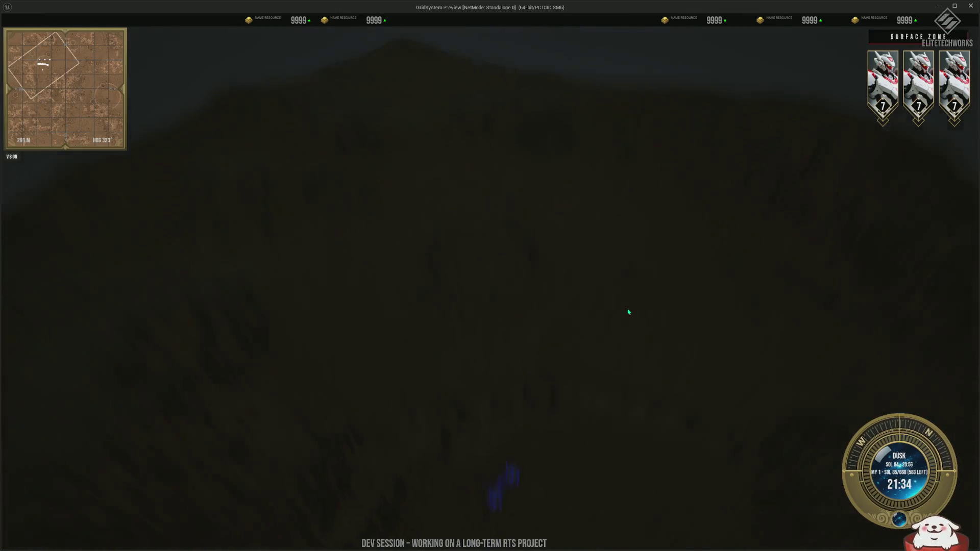
{"action": "scroll", "coordinate": [541, 336], "scroll_direction": "down", "scroll_amount": 4}
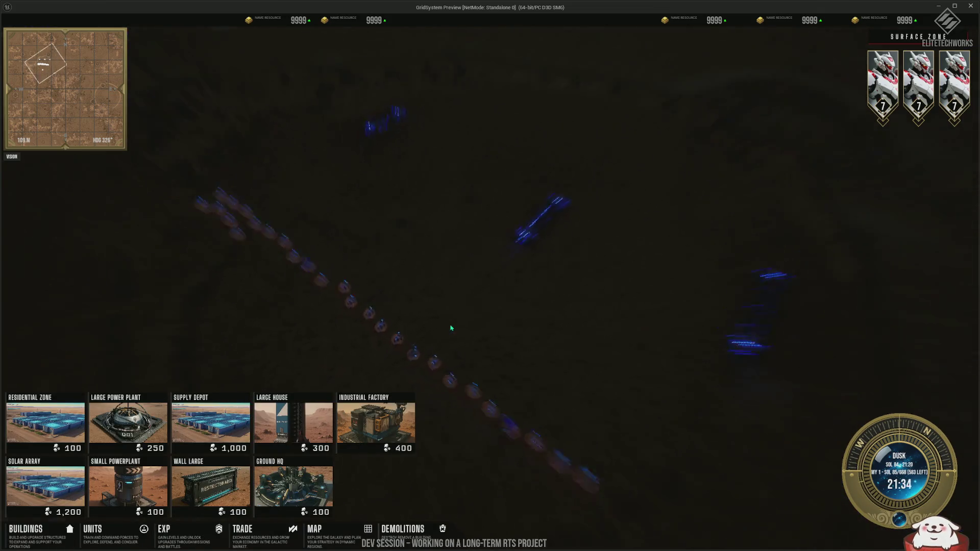
{"action": "scroll", "coordinate": [516, 342], "scroll_direction": "down", "scroll_amount": 1}
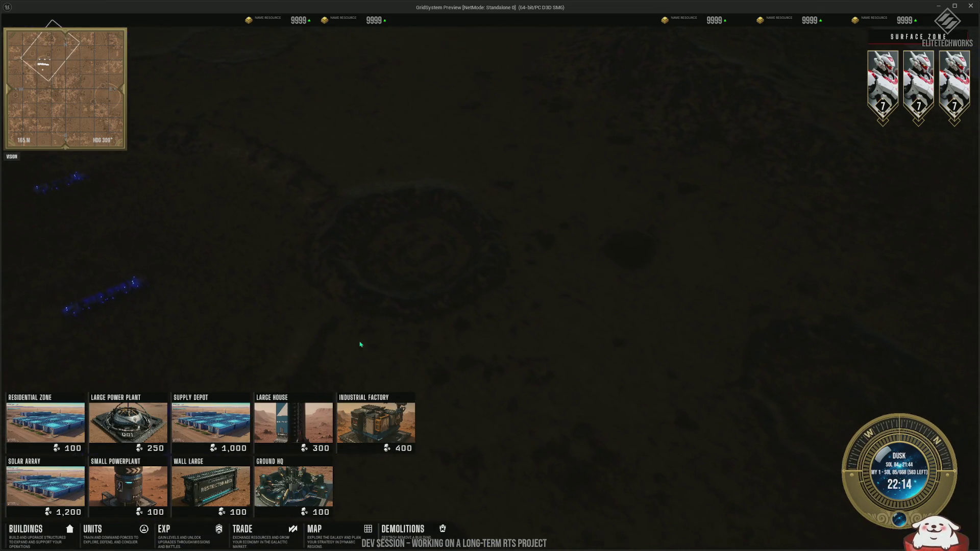
{"action": "scroll", "coordinate": [203, 306], "scroll_direction": "up", "scroll_amount": 2}
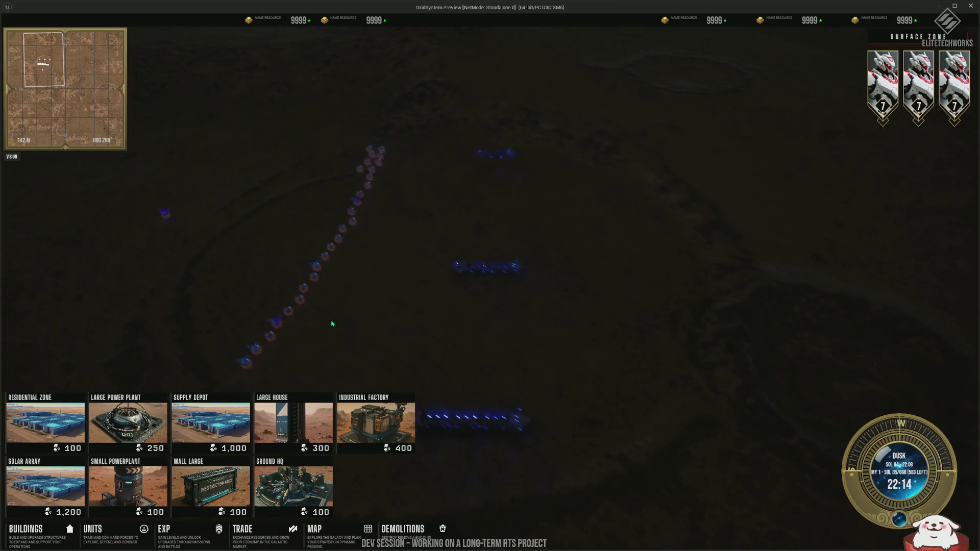
{"action": "scroll", "coordinate": [521, 324], "scroll_direction": "down", "scroll_amount": 2}
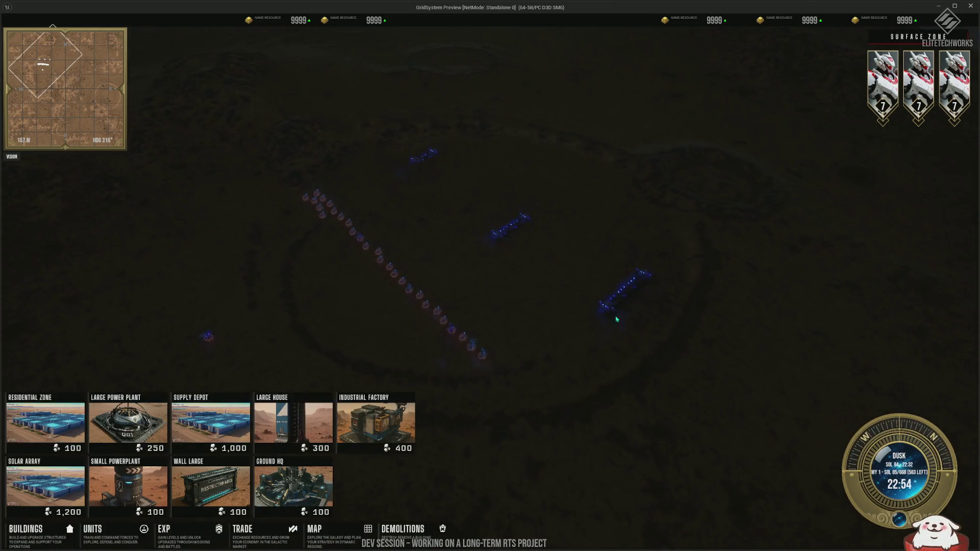
Pick the Ground HQ from the build bar, then exit the standalone preview with Esc.
{"action": "left_click", "coordinate": [294, 485]}
{"action": "scroll", "coordinate": [699, 326], "scroll_direction": "up", "scroll_amount": 1}
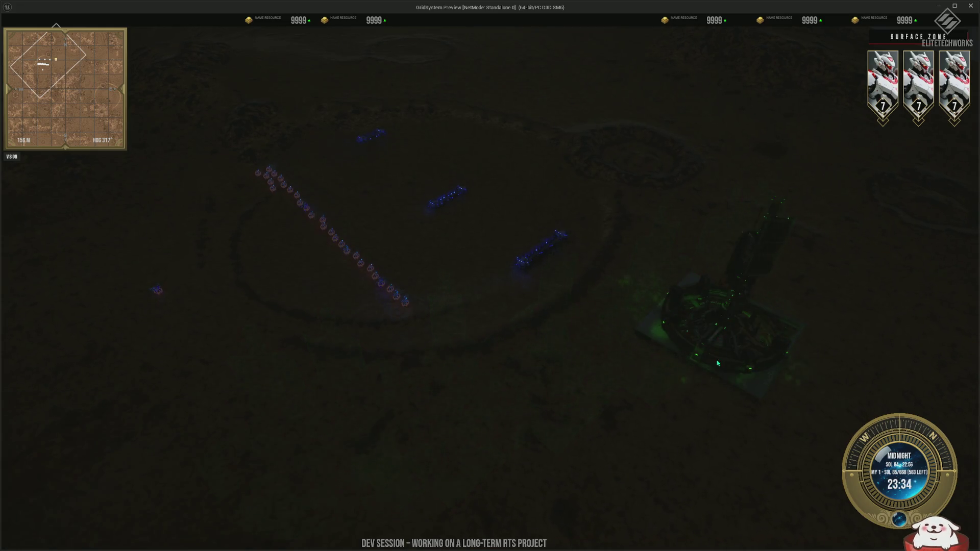
{"action": "scroll", "coordinate": [618, 428], "scroll_direction": "up", "scroll_amount": 6}
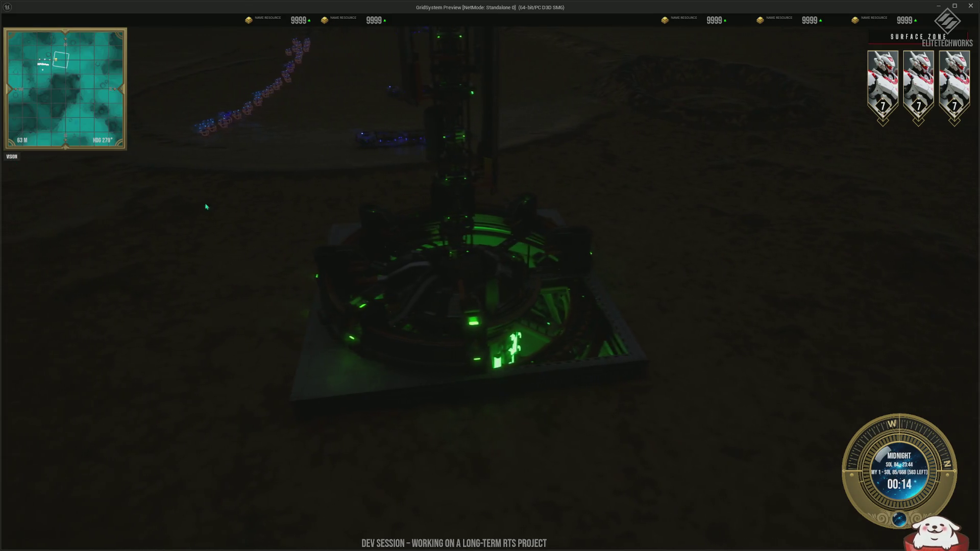
{"action": "scroll", "coordinate": [575, 108], "scroll_direction": "up", "scroll_amount": 3}
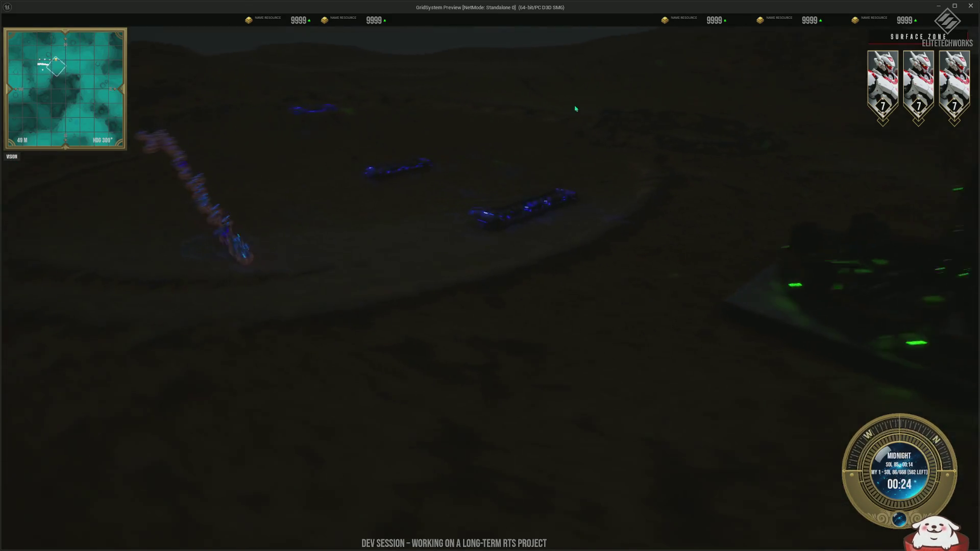
{"action": "scroll", "coordinate": [507, 306], "scroll_direction": "up", "scroll_amount": 5}
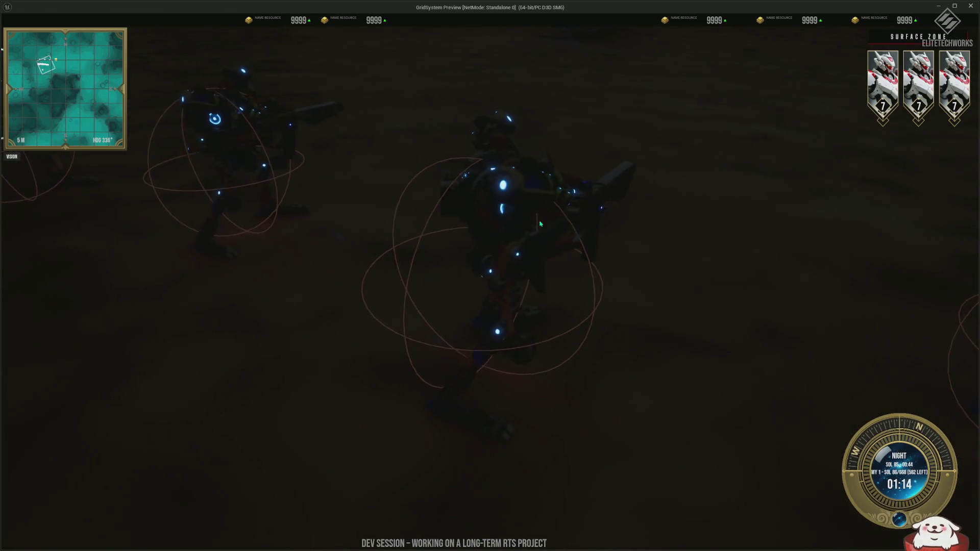
{"action": "scroll", "coordinate": [633, 184], "scroll_direction": "down", "scroll_amount": 4}
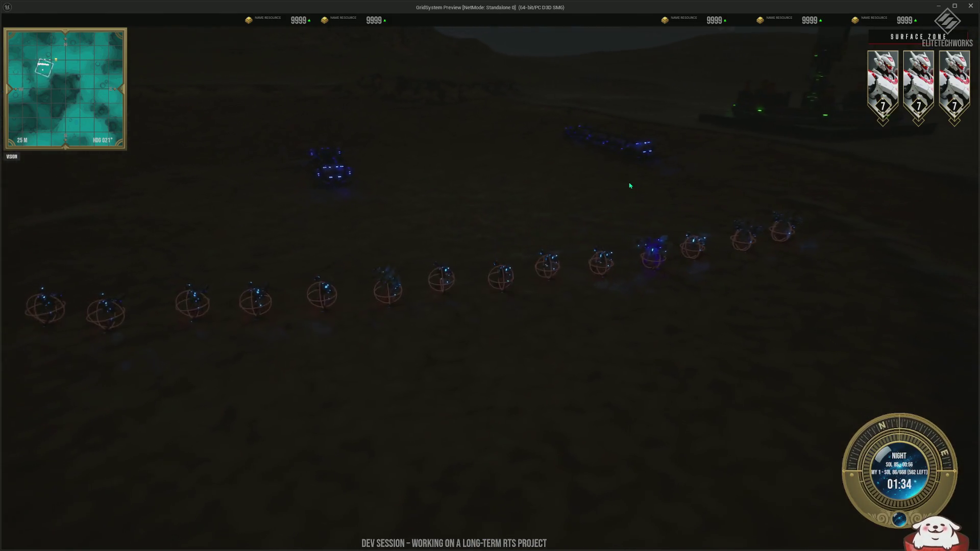
{"action": "key", "text": "Escape"}
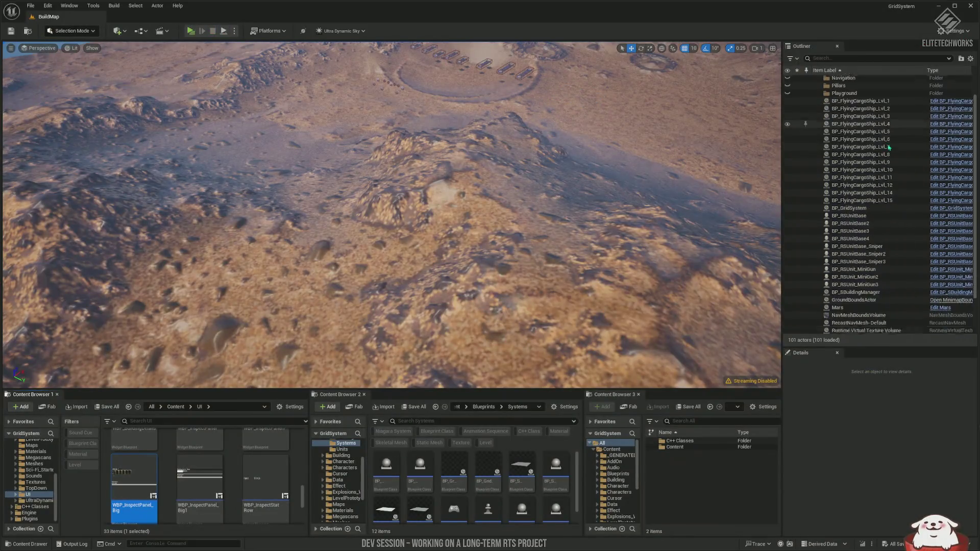
Select BP_GridSystem and scroll its Details panel to the Exposure bias settings, then switch windows.
{"action": "left_click_drag", "start_coordinate": [976, 130], "coordinate": [973, 193]}
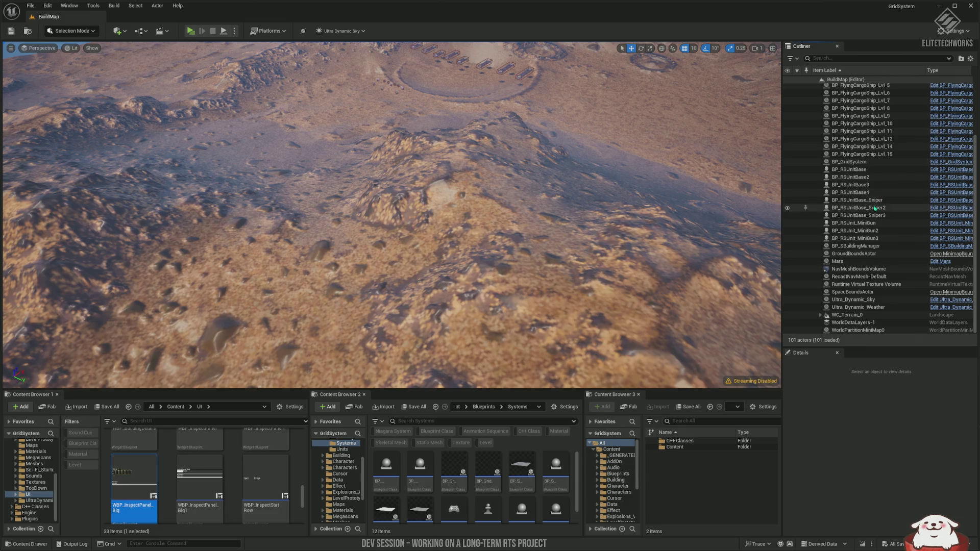
{"action": "left_click", "coordinate": [849, 162]}
{"action": "scroll", "coordinate": [841, 489], "scroll_direction": "down", "scroll_amount": 3}
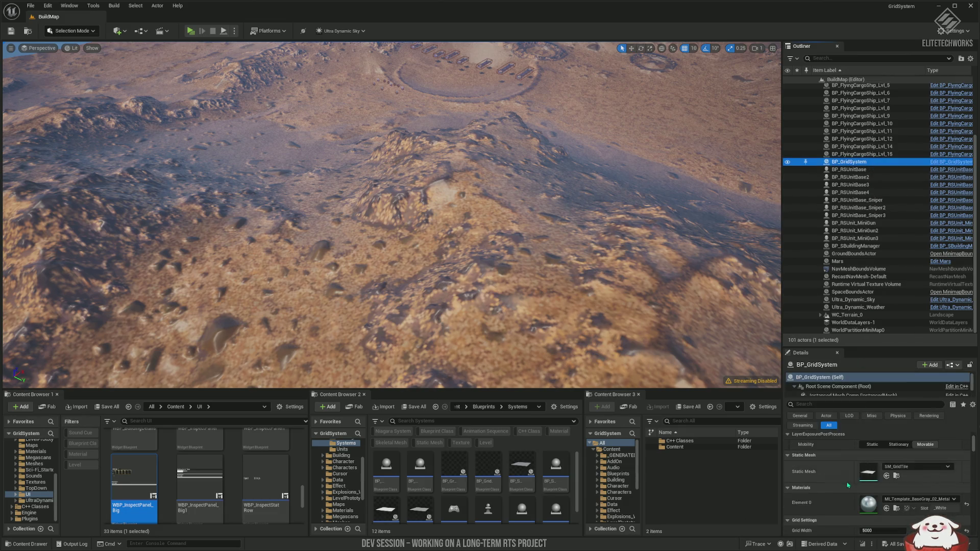
{"action": "scroll", "coordinate": [841, 489], "scroll_direction": "down", "scroll_amount": 5}
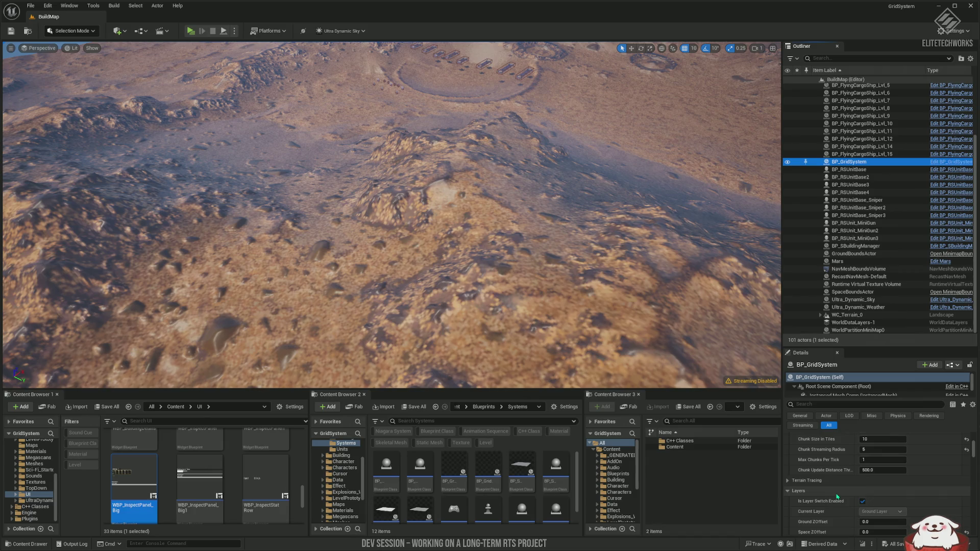
{"action": "scroll", "coordinate": [837, 495], "scroll_direction": "down", "scroll_amount": 3}
{"action": "scroll", "coordinate": [836, 496], "scroll_direction": "down", "scroll_amount": 5}
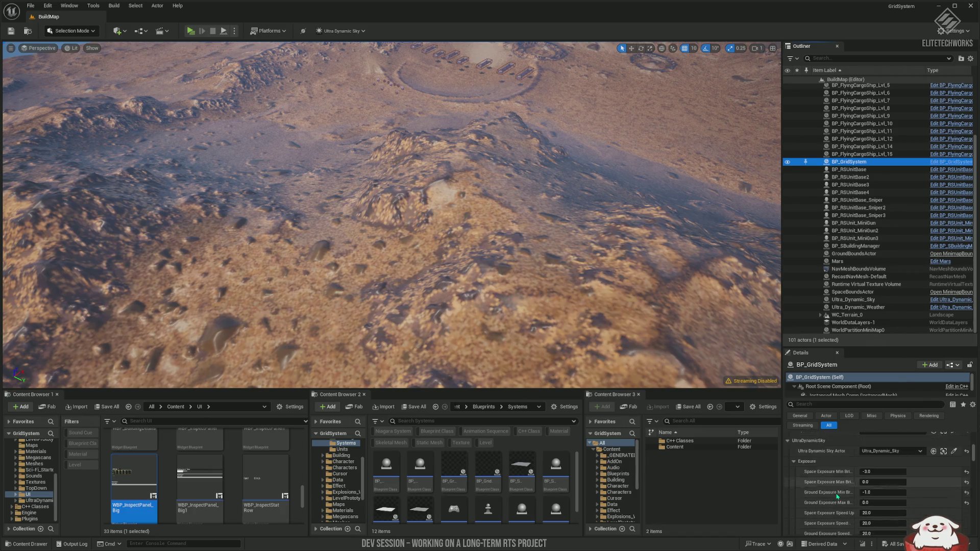
{"action": "scroll", "coordinate": [844, 482], "scroll_direction": "up", "scroll_amount": 1}
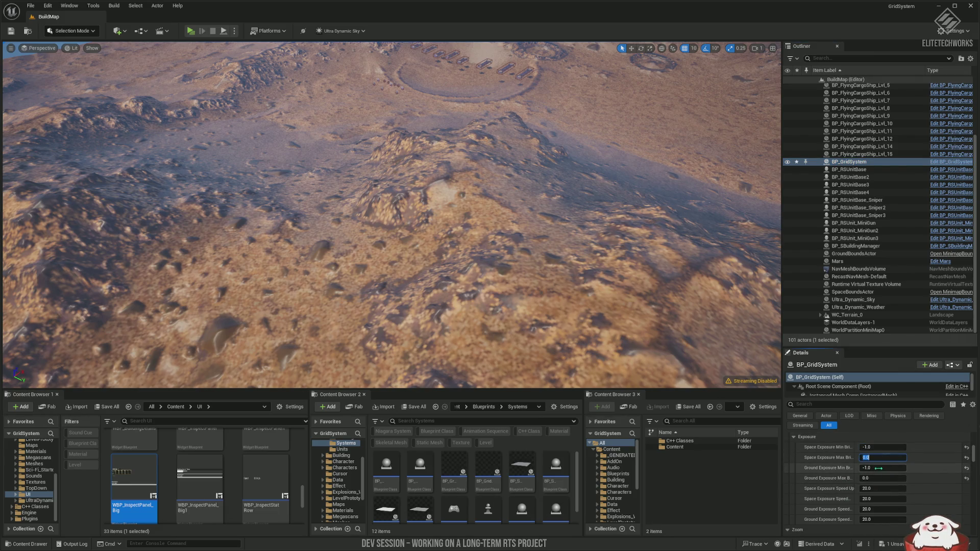
{"action": "key", "text": "alt+Tab"}
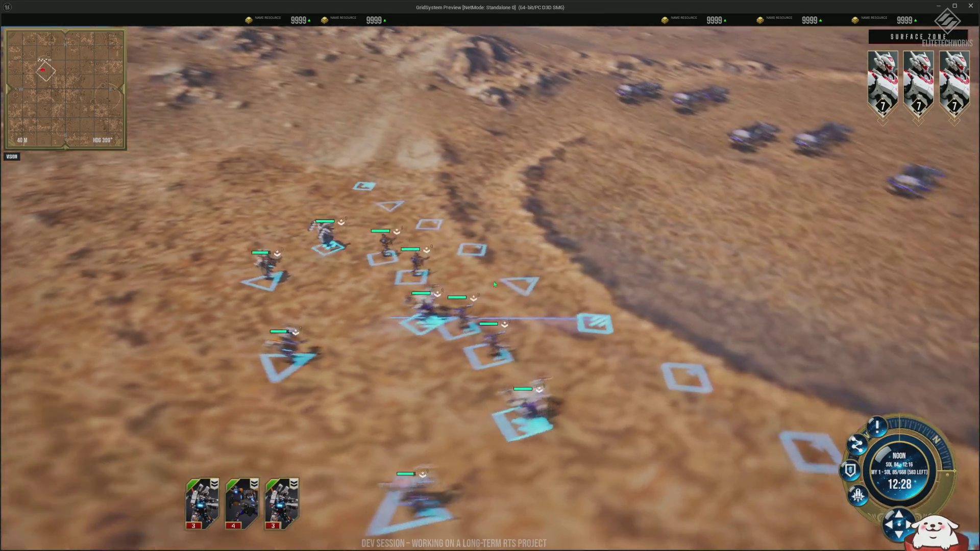
Box-select the parked vehicles and order them into a formation line.
{"action": "key", "text": "ctrl+2"}
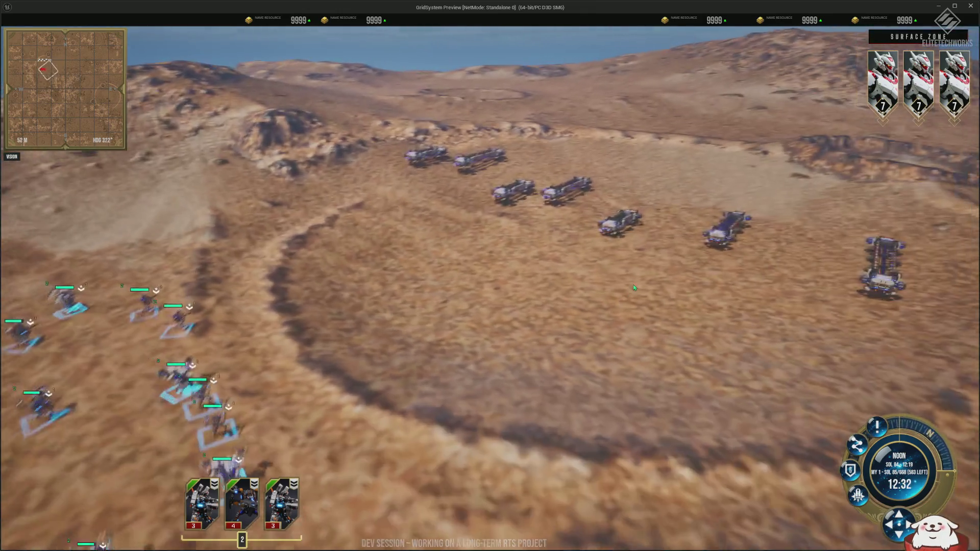
{"action": "left_click_drag", "start_coordinate": [367, 153], "coordinate": [826, 284]}
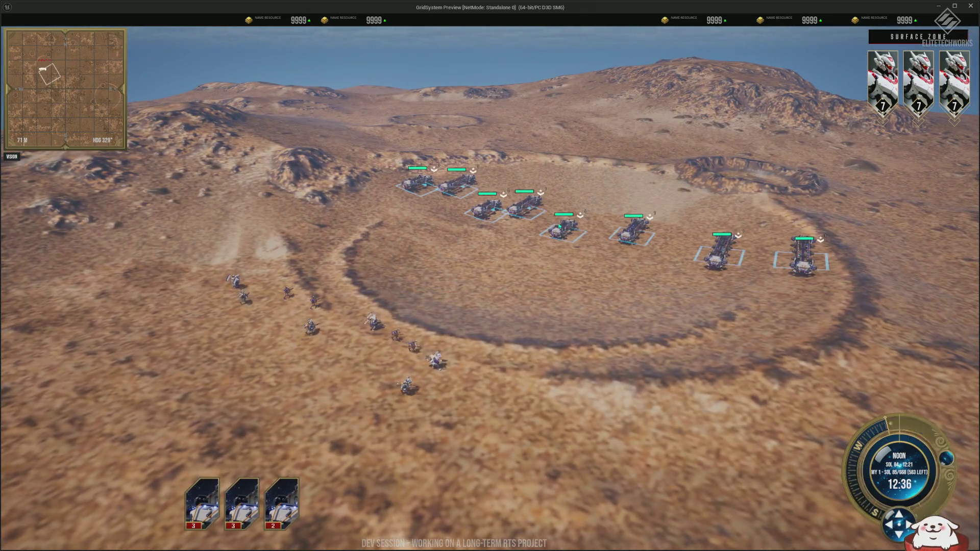
{"action": "mouse_move", "coordinate": [499, 225]}
{"action": "left_mouse_down"}
{"action": "mouse_move", "coordinate": [896, 305]}
{"action": "mouse_move", "coordinate": [904, 286]}
{"action": "left_mouse_up"}
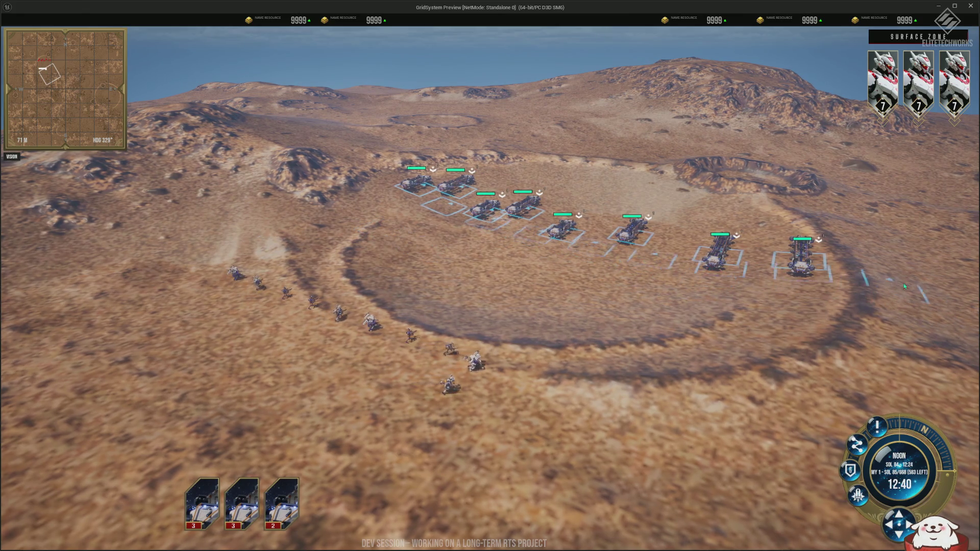
{"action": "scroll", "coordinate": [877, 286], "scroll_direction": "down", "scroll_amount": 3}
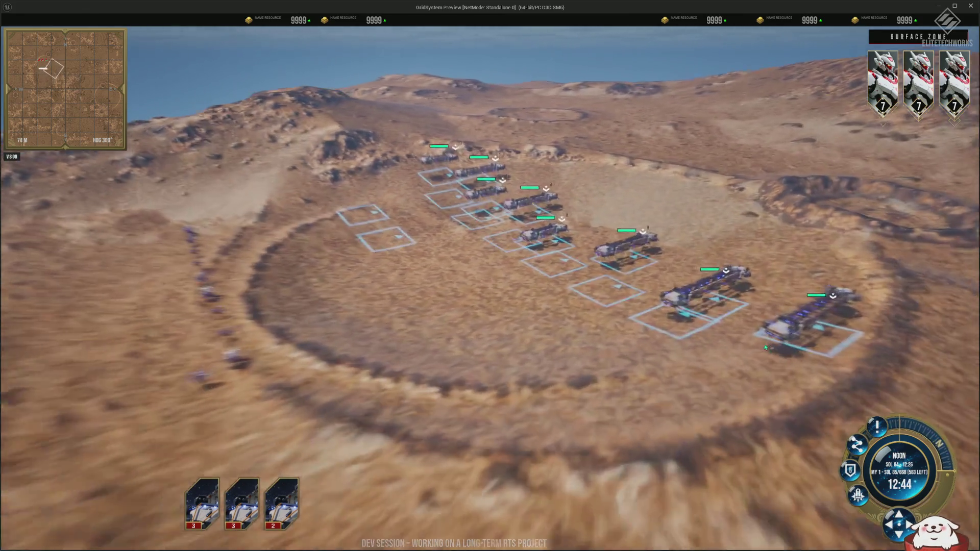
{"action": "scroll", "coordinate": [748, 354], "scroll_direction": "up", "scroll_amount": 3}
Place an Industrial Factory on the desert and orbit around it.
{"action": "key", "text": "b"}
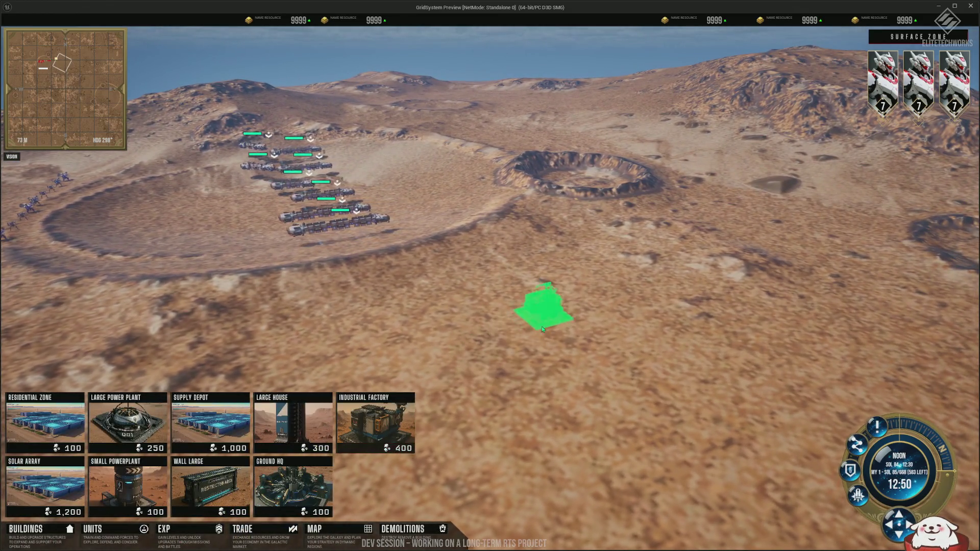
{"action": "left_click", "coordinate": [543, 331]}
{"action": "scroll", "coordinate": [547, 368], "scroll_direction": "up", "scroll_amount": 5}
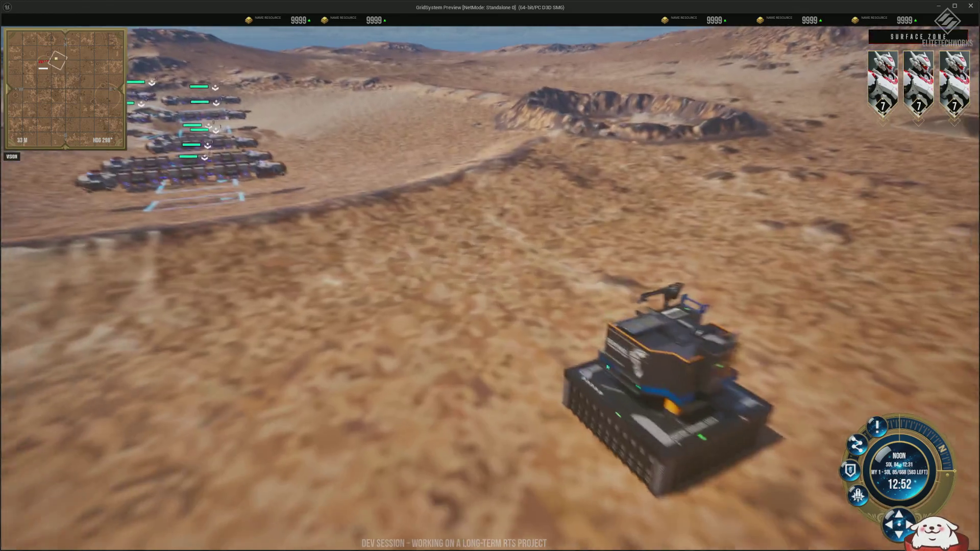
{"action": "key", "text": "e"}
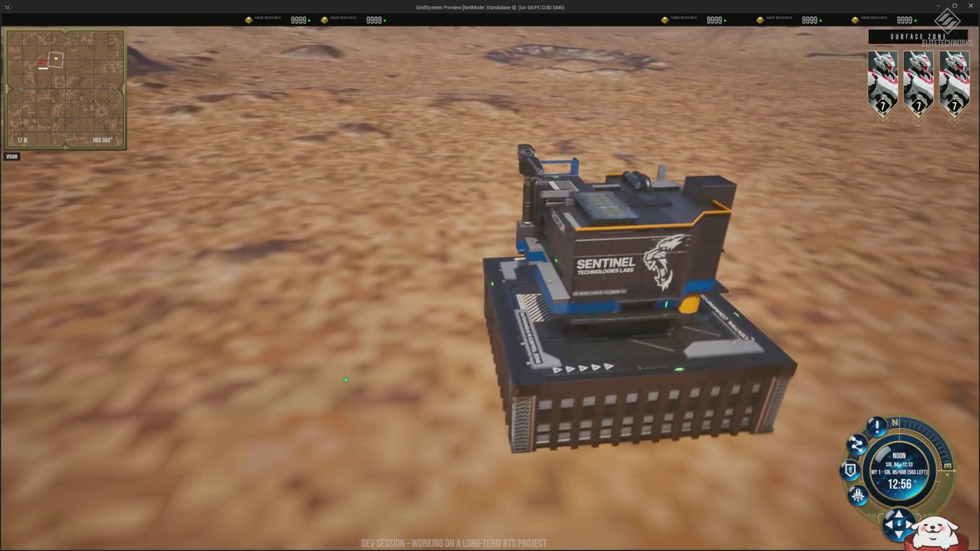
{"action": "key", "text": "e"}
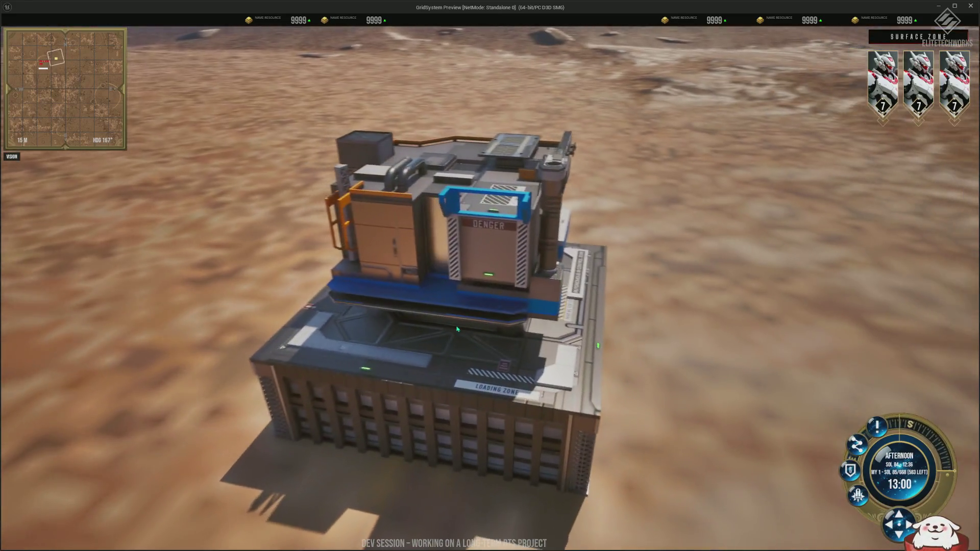
Place a Ground HQ on open desert from the Buildings menu.
{"action": "key", "text": "e"}
{"action": "key", "text": "b"}
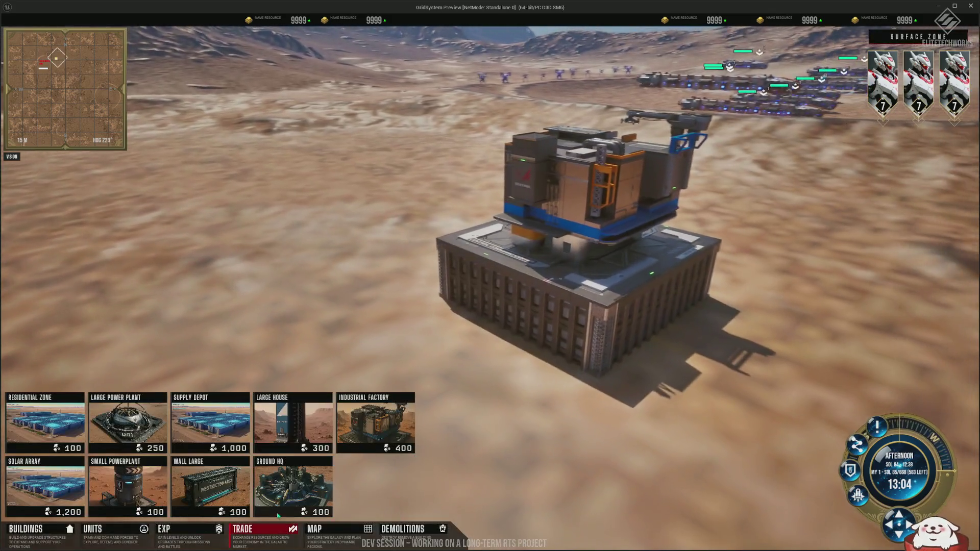
{"action": "scroll", "coordinate": [407, 376], "scroll_direction": "down", "scroll_amount": 5}
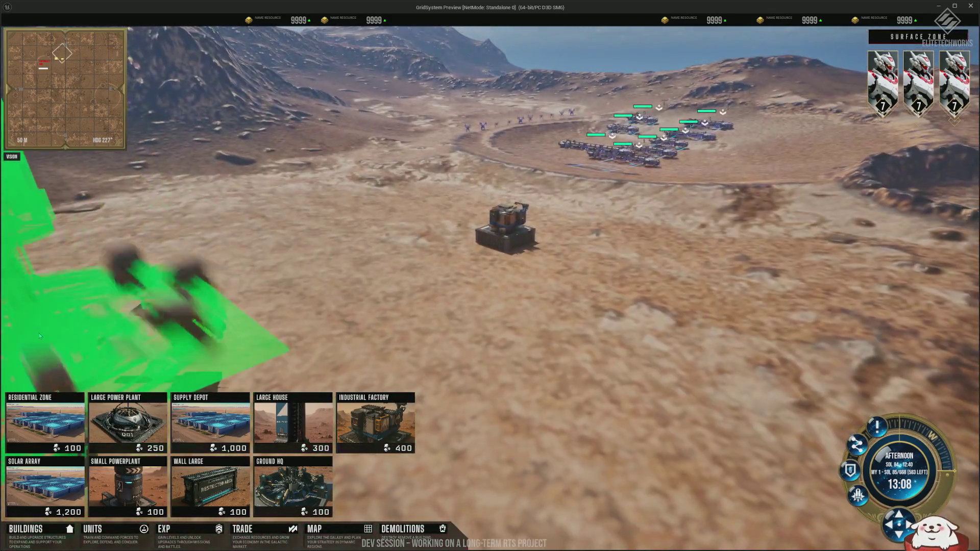
{"action": "left_click", "coordinate": [138, 309]}
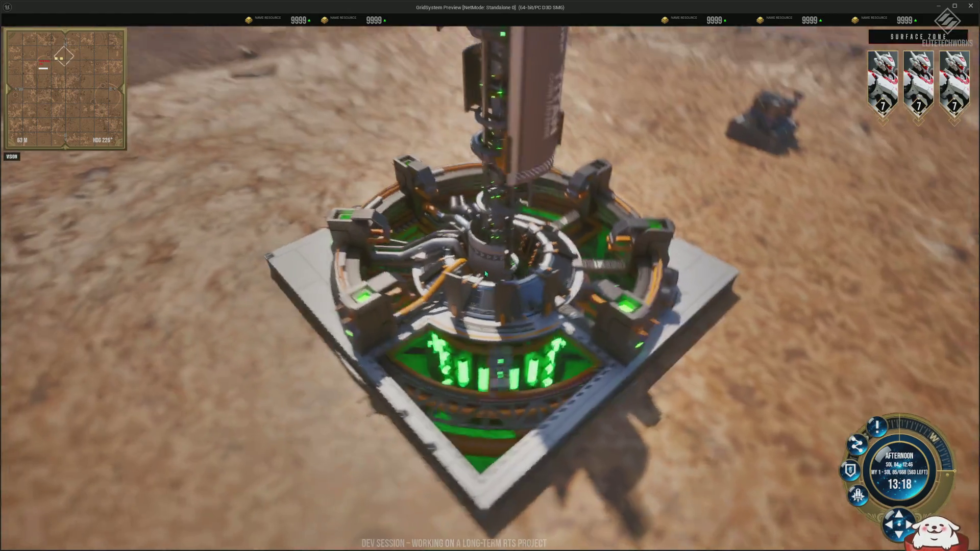
Select the Ground HQ and place a Large House beside it.
{"action": "left_click", "coordinate": [475, 357]}
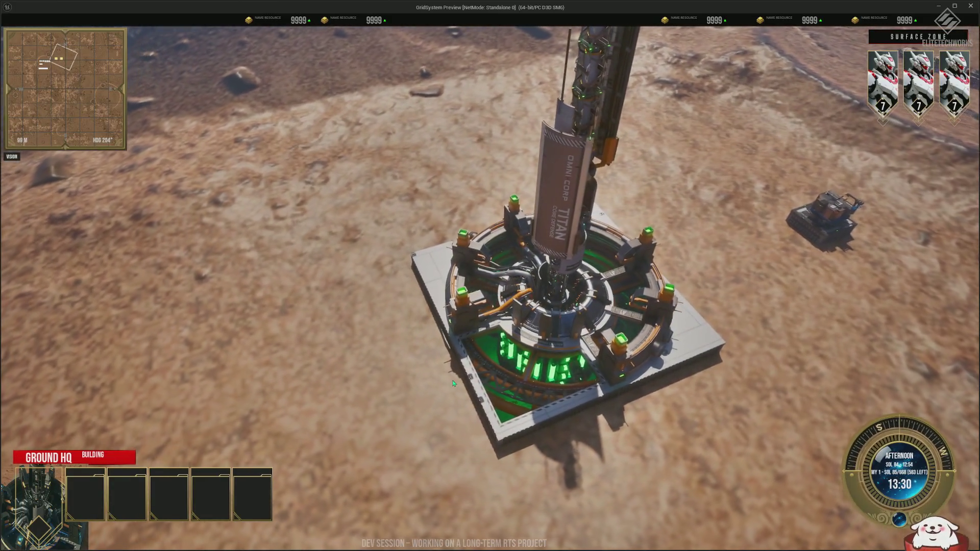
{"action": "left_click", "coordinate": [441, 371]}
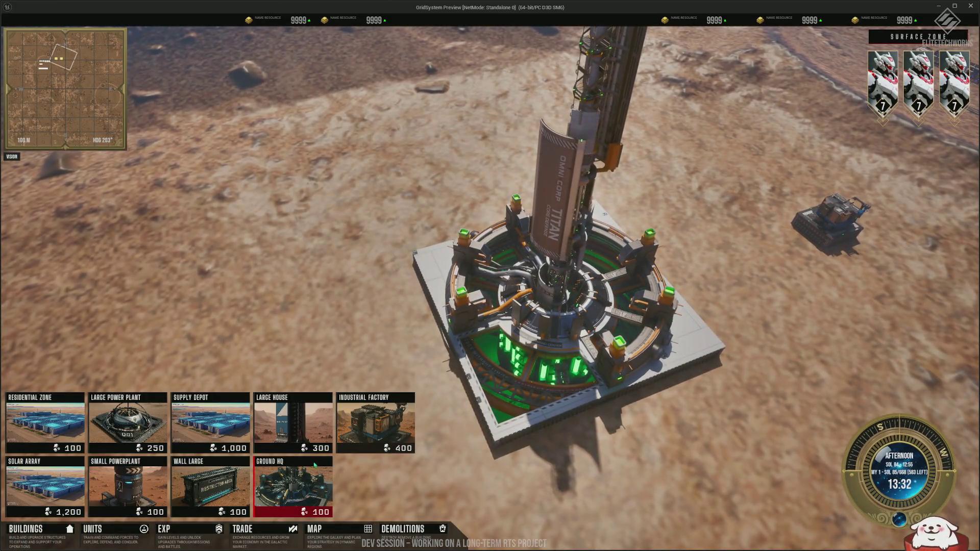
{"action": "left_click", "coordinate": [309, 433]}
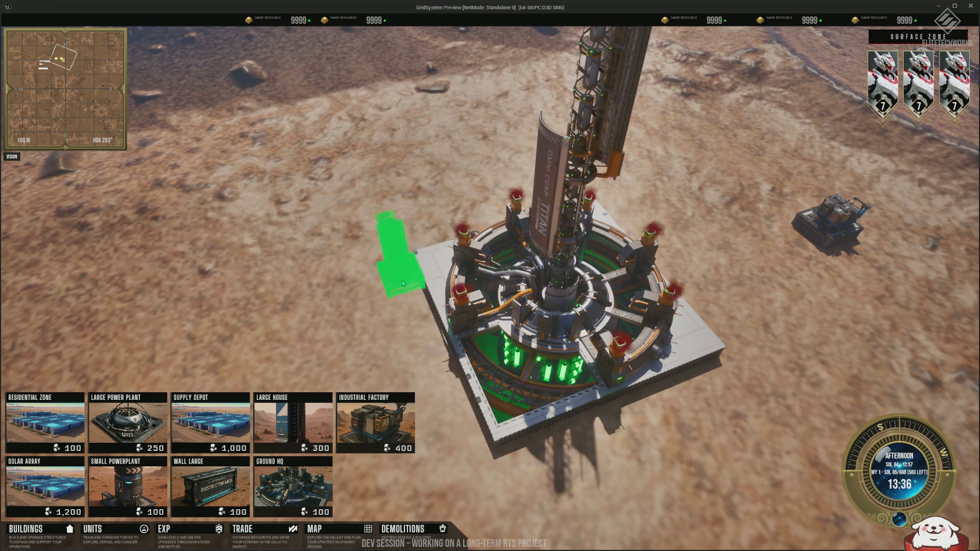
{"action": "left_click", "coordinate": [402, 281]}
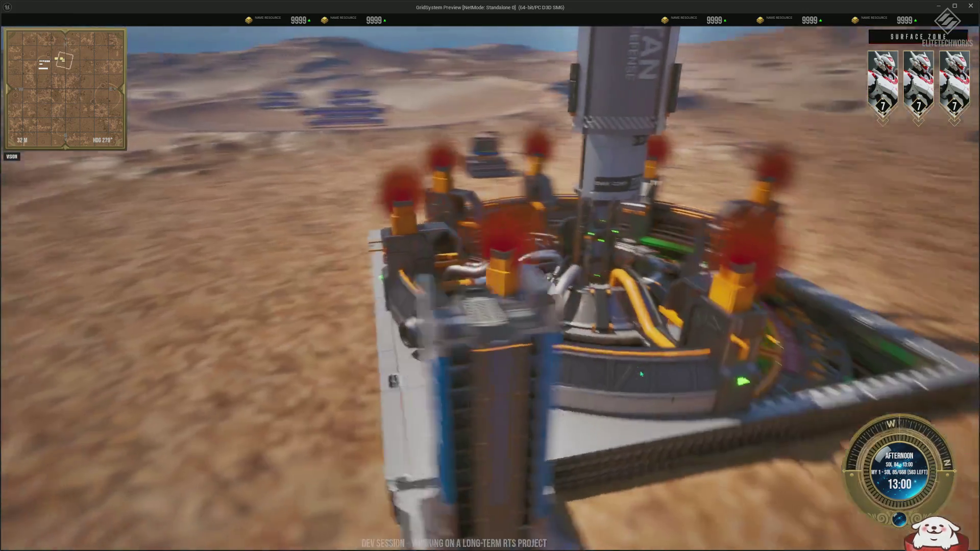
Place a Large Power Plant against the HQ.
{"action": "key", "text": "b"}
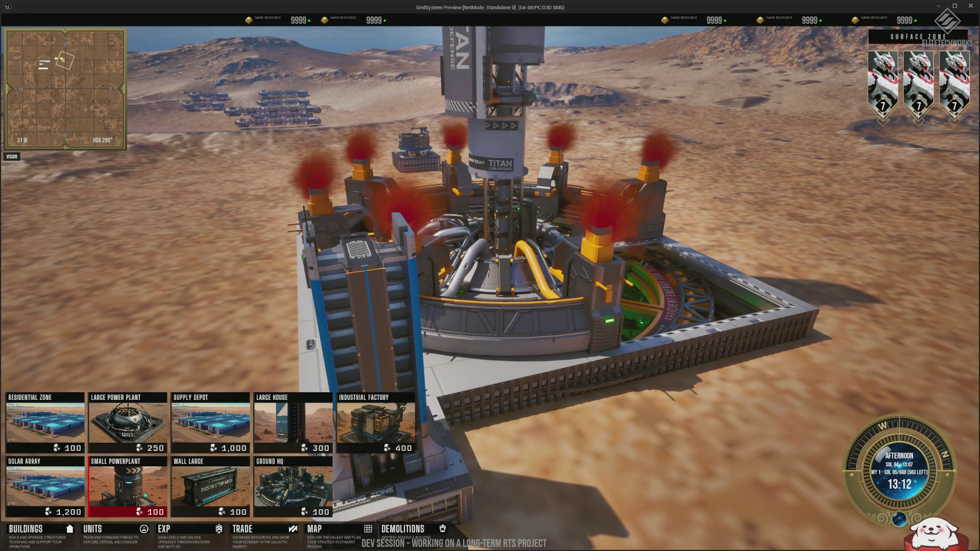
{"action": "left_click", "coordinate": [136, 433]}
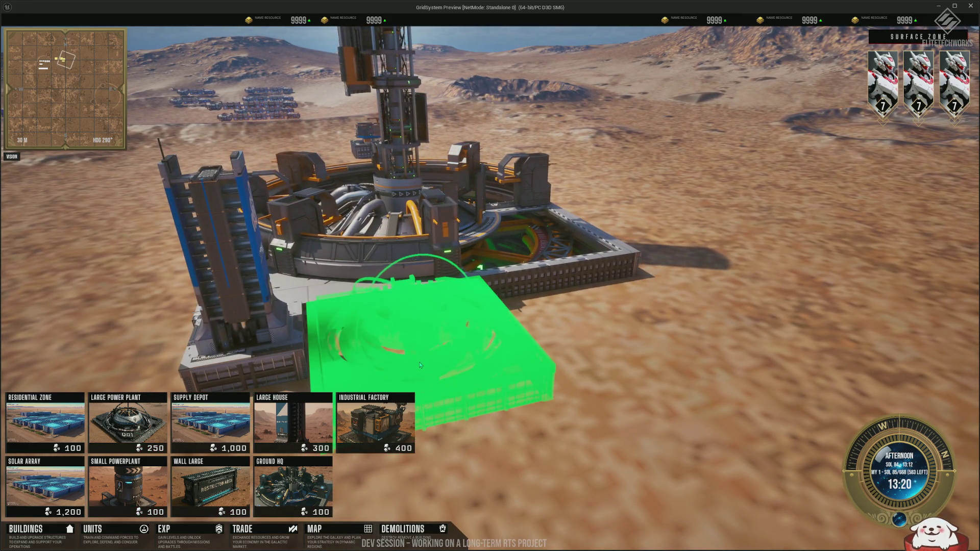
{"action": "left_click", "coordinate": [493, 367]}
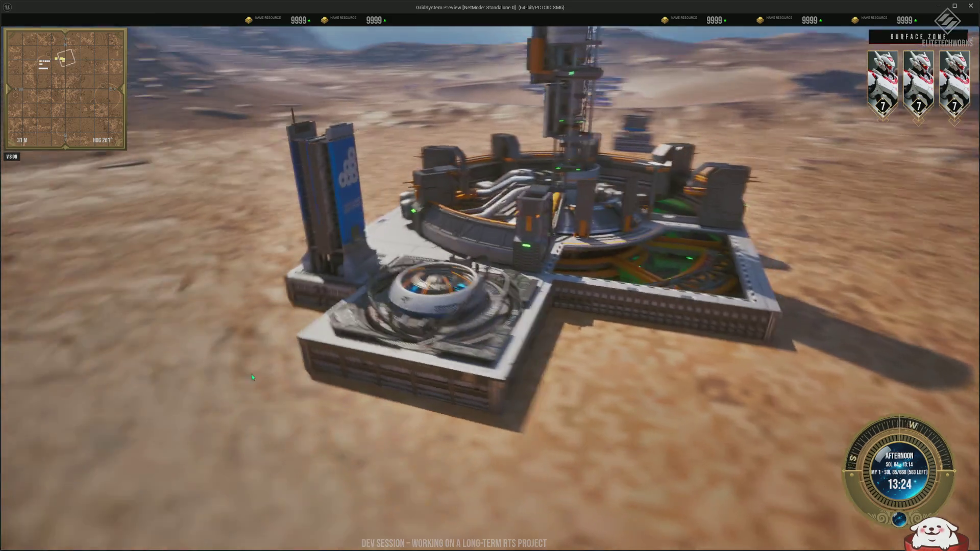
{"action": "scroll", "coordinate": [459, 398], "scroll_direction": "up", "scroll_amount": 3}
Place another Large House on the HQ base.
{"action": "key", "text": "b"}
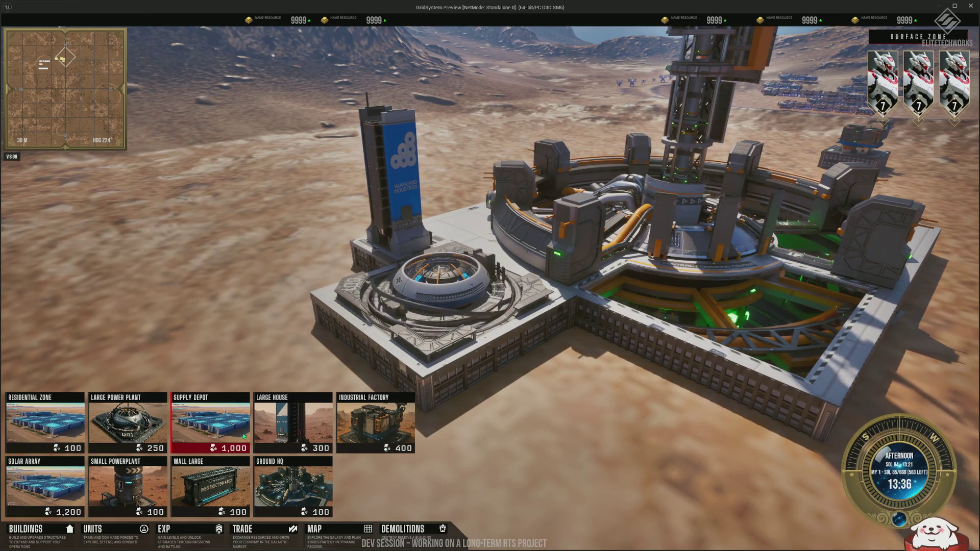
{"action": "left_click", "coordinate": [320, 437]}
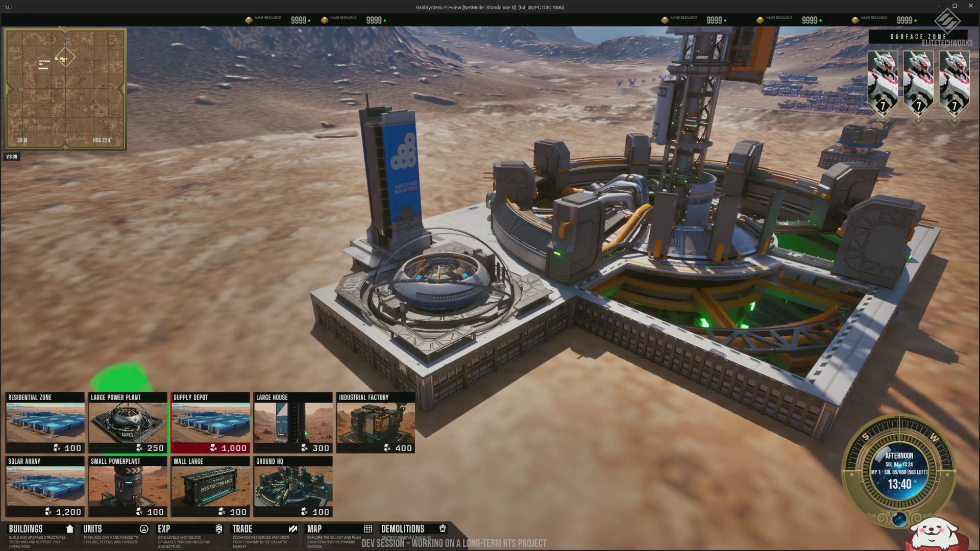
{"action": "left_click", "coordinate": [561, 364]}
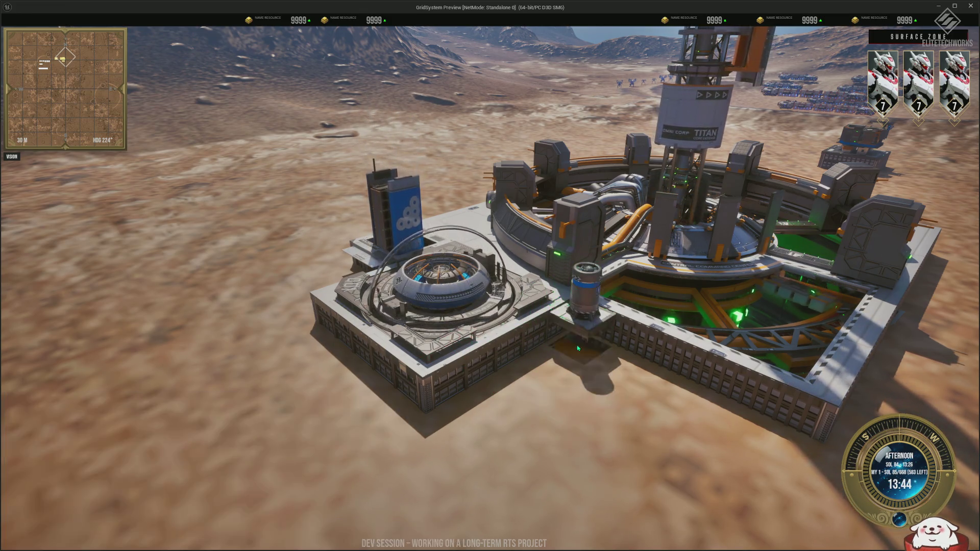
{"action": "scroll", "coordinate": [561, 364], "scroll_direction": "up", "scroll_amount": 5}
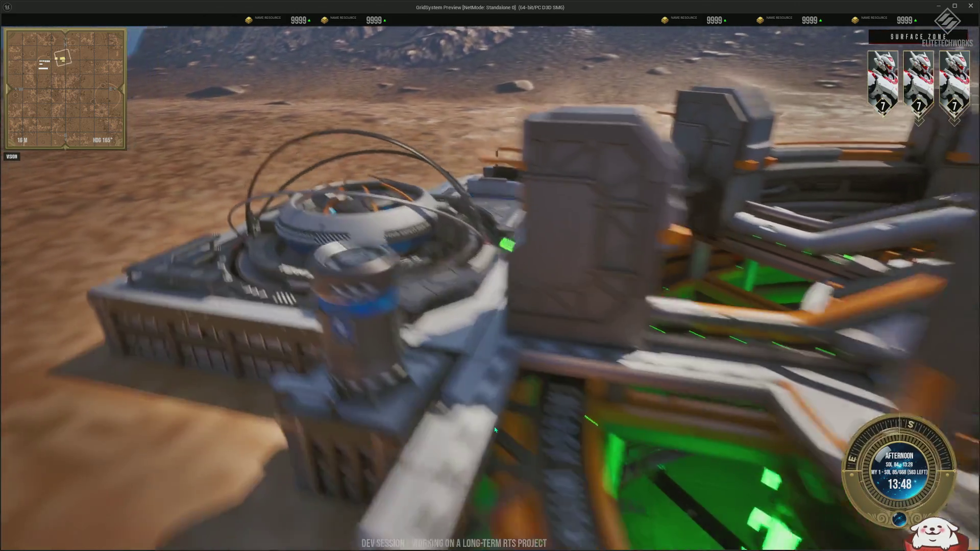
{"action": "scroll", "coordinate": [492, 423], "scroll_direction": "down", "scroll_amount": 5}
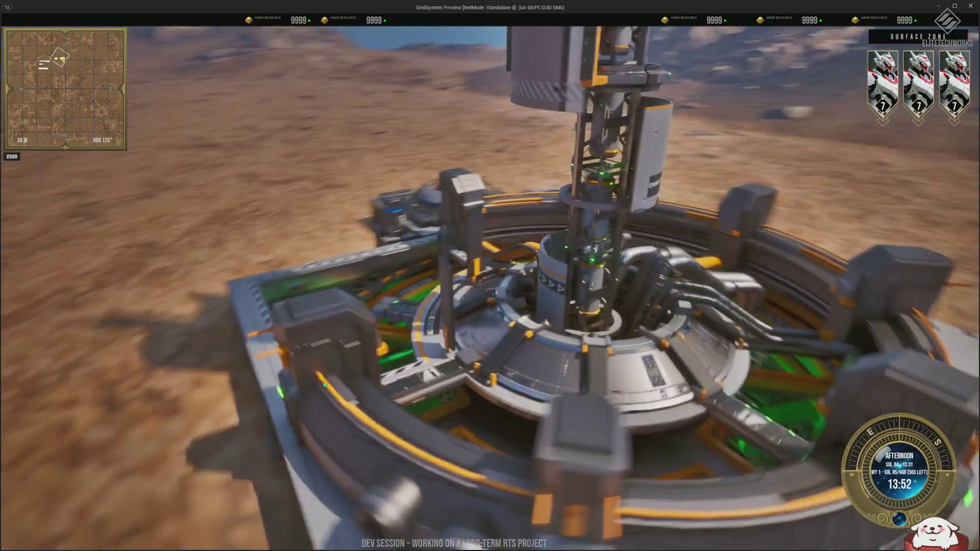
Orbit and zoom the camera around the finished command centre.
{"action": "key", "text": "q"}
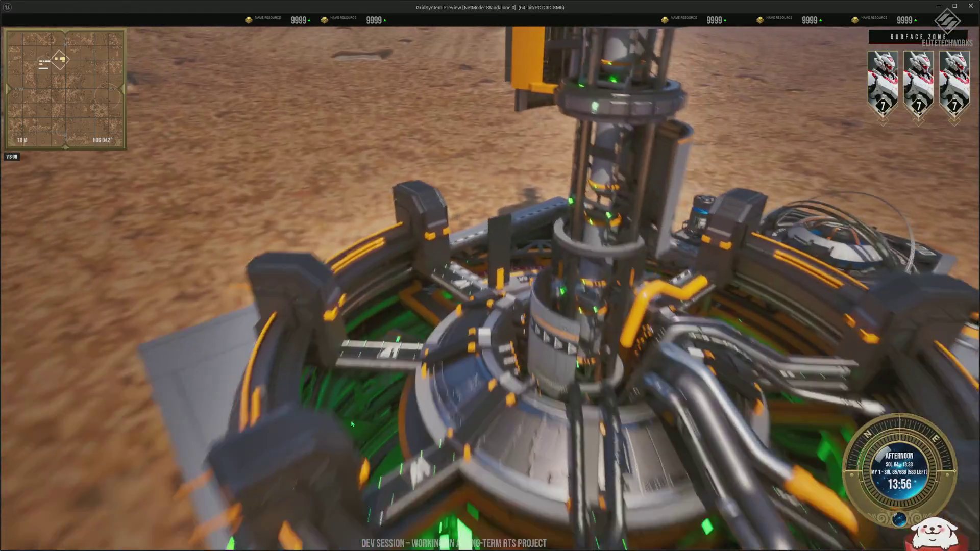
{"action": "scroll", "coordinate": [332, 380], "scroll_direction": "up", "scroll_amount": 8}
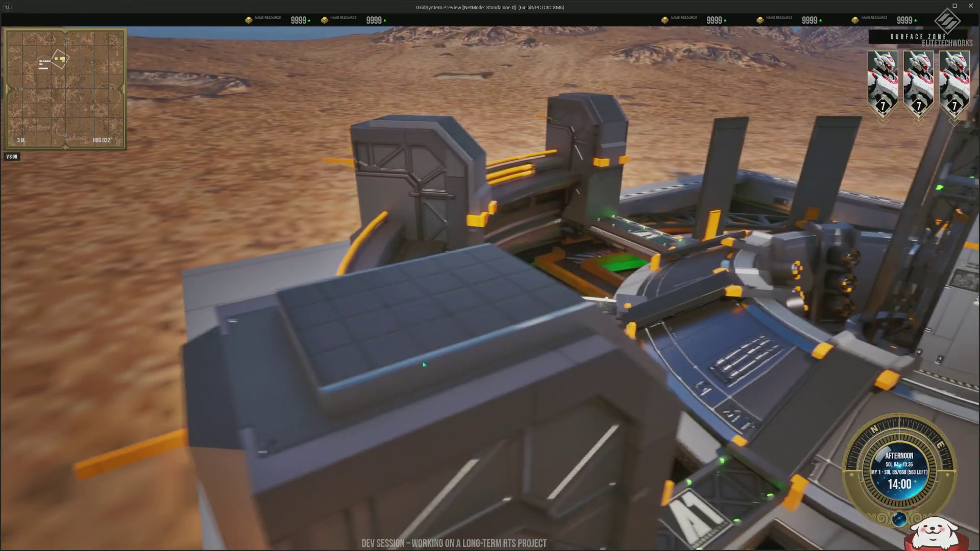
{"action": "scroll", "coordinate": [506, 387], "scroll_direction": "down", "scroll_amount": 5}
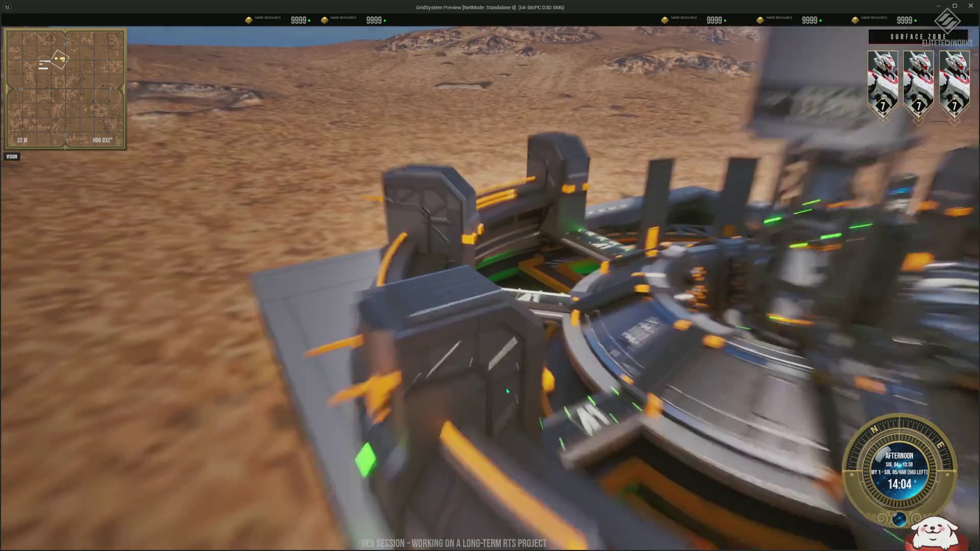
{"action": "key", "text": "q"}
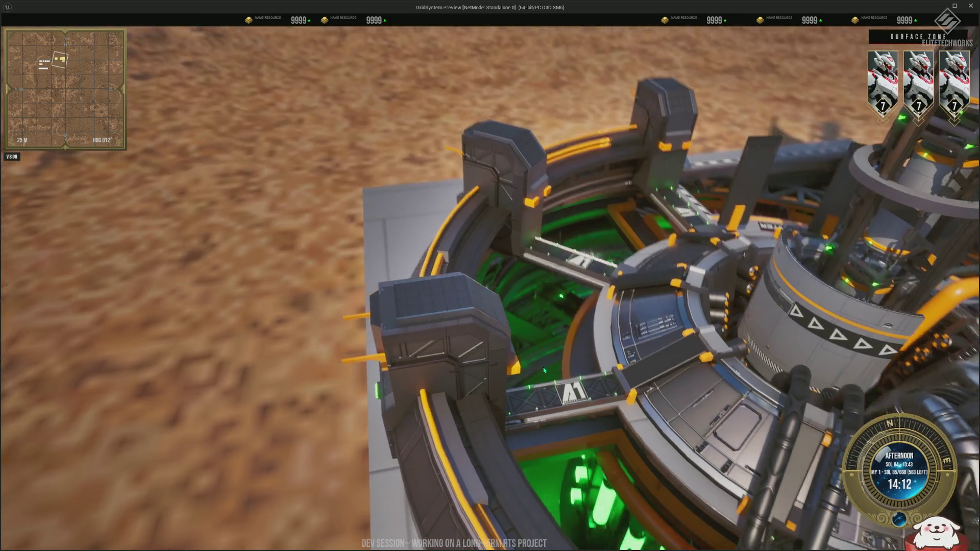
{"action": "scroll", "coordinate": [528, 332], "scroll_direction": "up", "scroll_amount": 3}
{"action": "scroll", "coordinate": [515, 358], "scroll_direction": "down", "scroll_amount": 3}
{"action": "scroll", "coordinate": [506, 381], "scroll_direction": "up", "scroll_amount": 4}
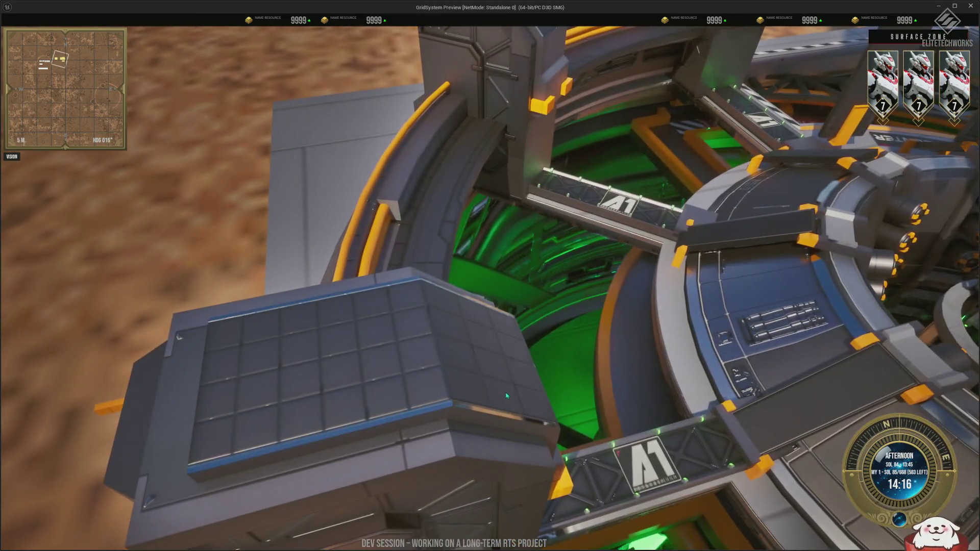
{"action": "key", "text": "e"}
{"action": "scroll", "coordinate": [699, 330], "scroll_direction": "down", "scroll_amount": 5}
{"action": "key", "text": "e"}
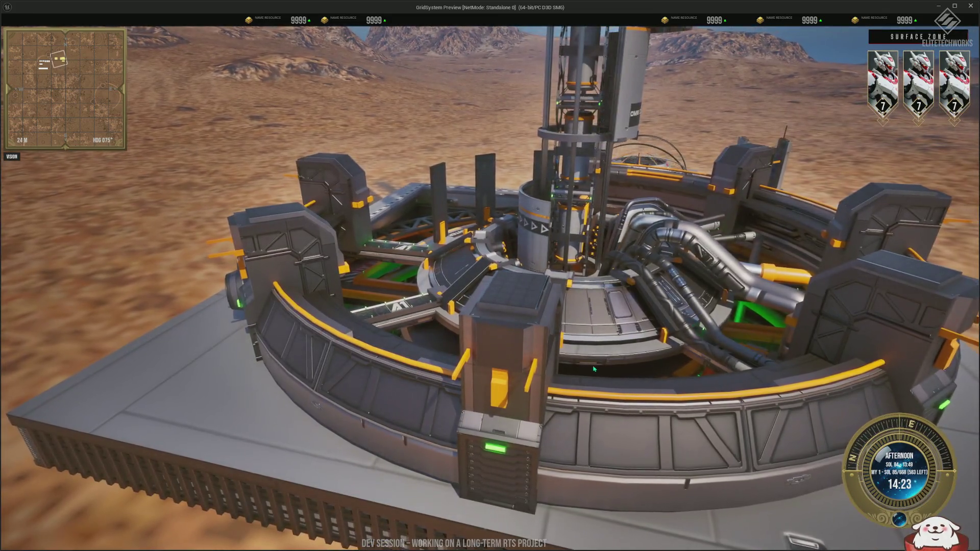
{"action": "key", "text": "q"}
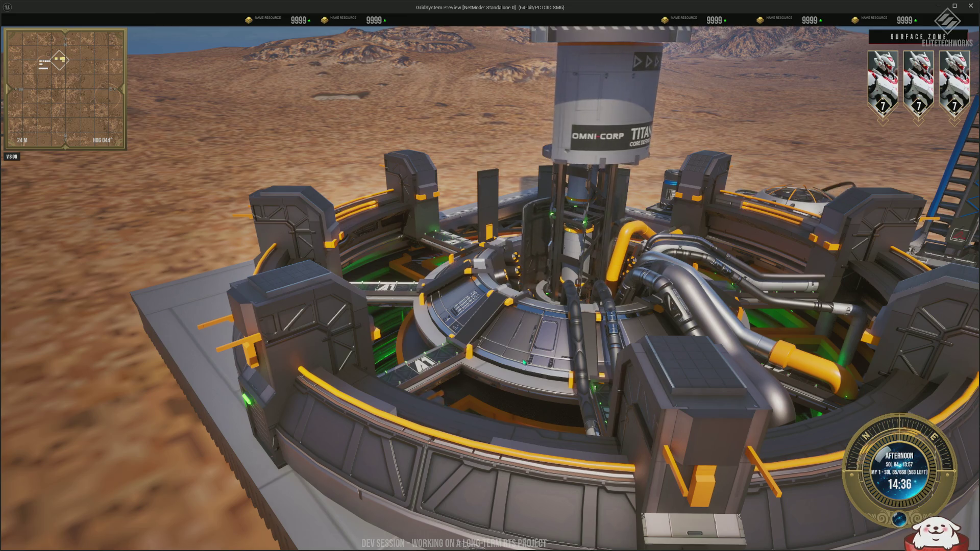
{"action": "scroll", "coordinate": [523, 362], "scroll_direction": "up", "scroll_amount": 3}
{"action": "key", "text": "q"}
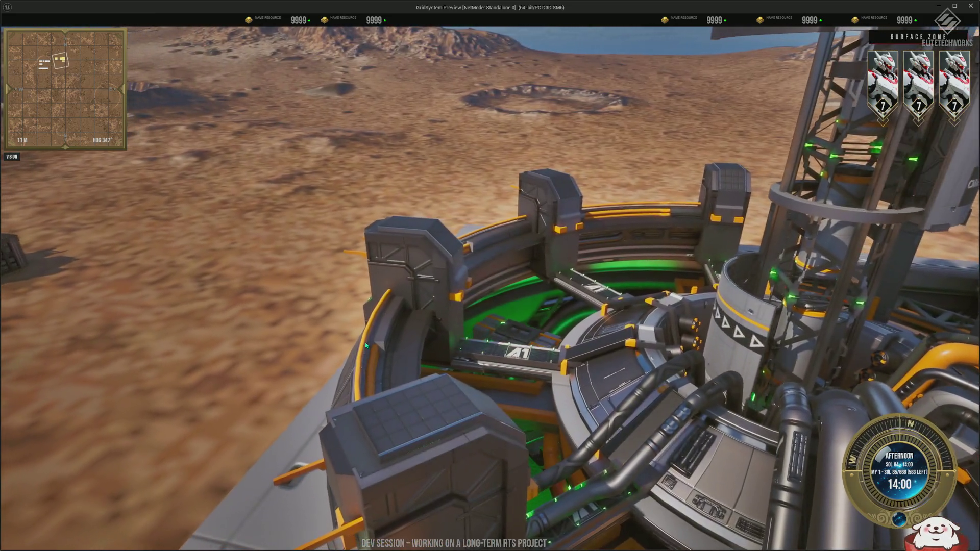
{"action": "scroll", "coordinate": [366, 345], "scroll_direction": "down", "scroll_amount": 5}
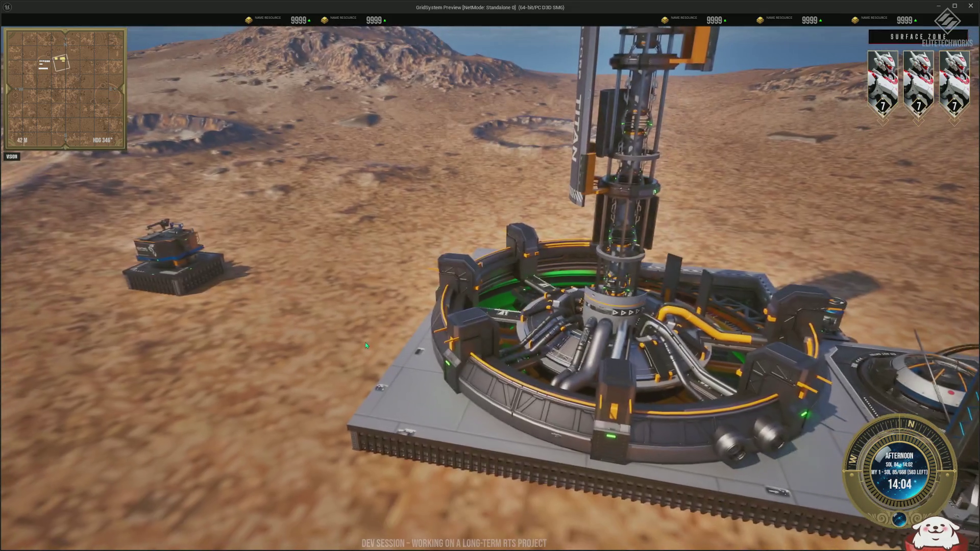
{"action": "scroll", "coordinate": [365, 346], "scroll_direction": "up", "scroll_amount": 2}
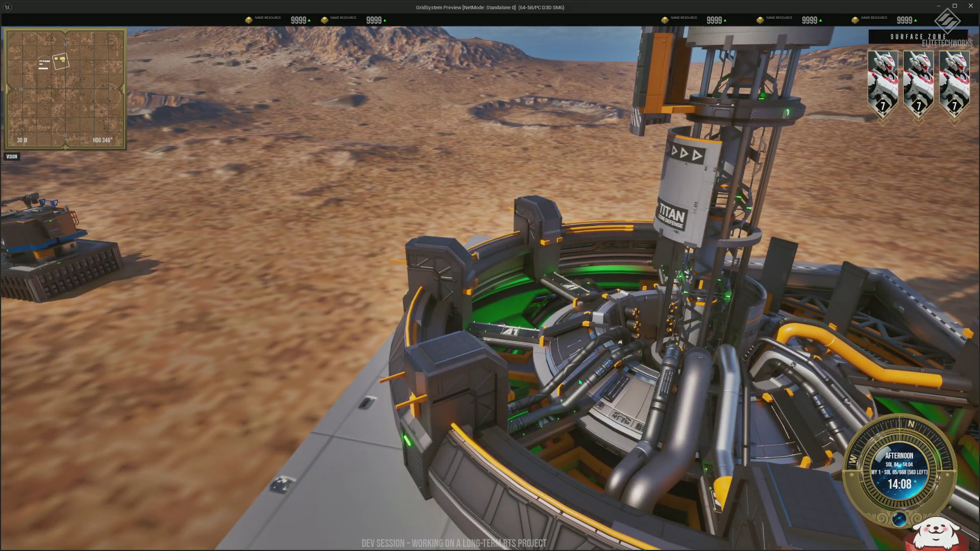
{"action": "scroll", "coordinate": [580, 382], "scroll_direction": "down", "scroll_amount": 2}
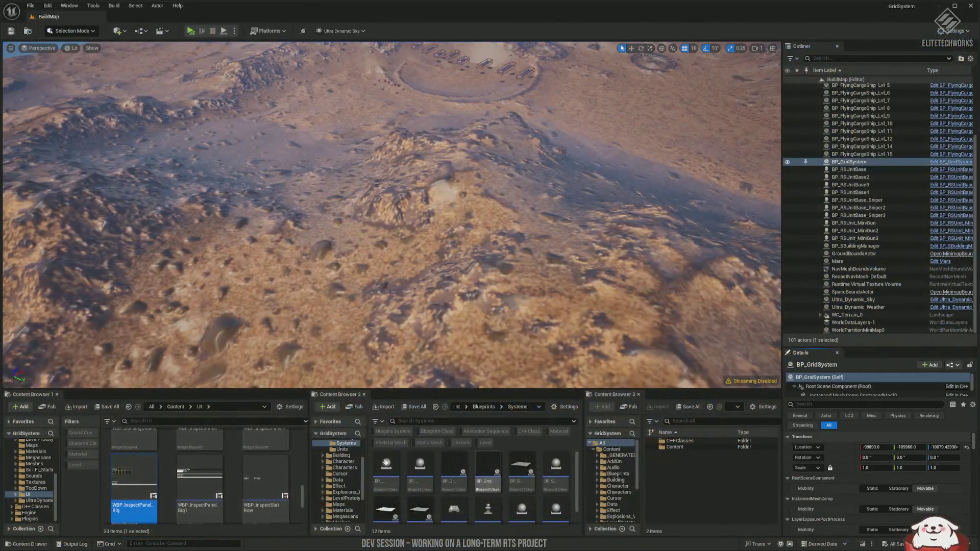
Browse Blueprints > Building > Turret_1 > Level1 and select the Torret_1_Level_1 mesh.
{"action": "scroll", "coordinate": [30, 479], "scroll_direction": "up", "scroll_amount": 5}
{"action": "left_click", "coordinate": [37, 473]}
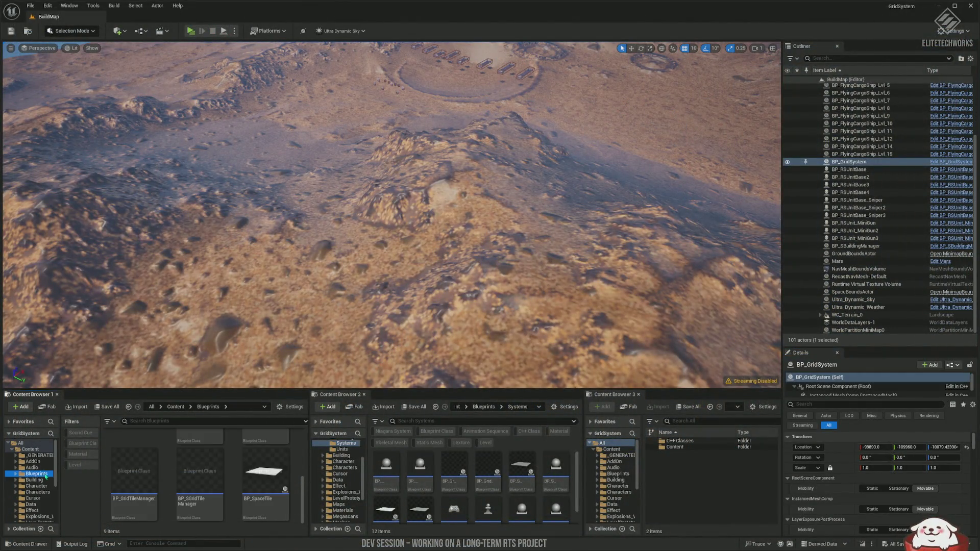
{"action": "left_click", "coordinate": [35, 479]}
{"action": "double_click", "coordinate": [127, 454]}
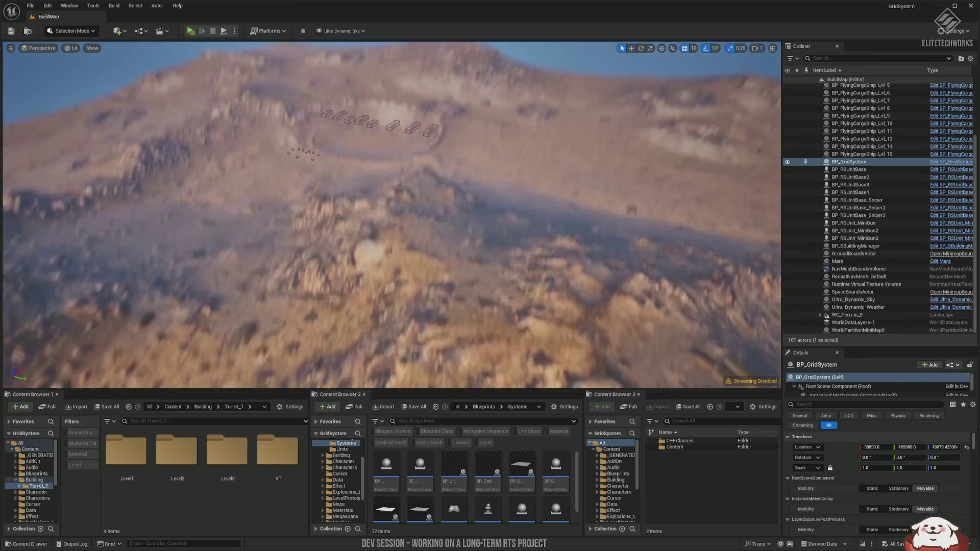
{"action": "scroll", "coordinate": [391, 215], "scroll_direction": "up", "scroll_amount": 5}
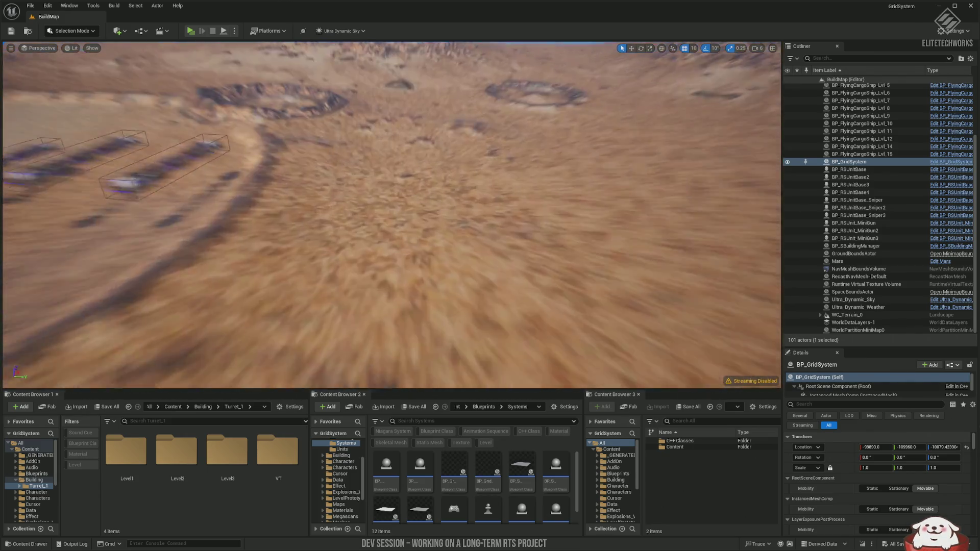
{"action": "scroll", "coordinate": [406, 329], "scroll_direction": "down", "scroll_amount": 2}
{"action": "double_click", "coordinate": [126, 450]}
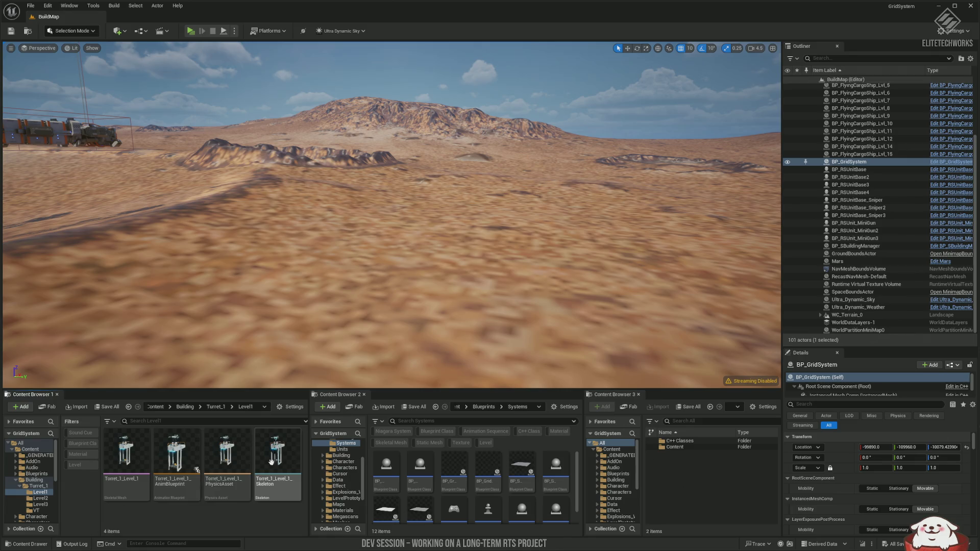
{"action": "left_click", "coordinate": [126, 452]}
Drag the Level 1 and Level 2 turret meshes side by side onto the desert.
{"action": "left_click_drag", "start_coordinate": [381, 276], "coordinate": [414, 277]}
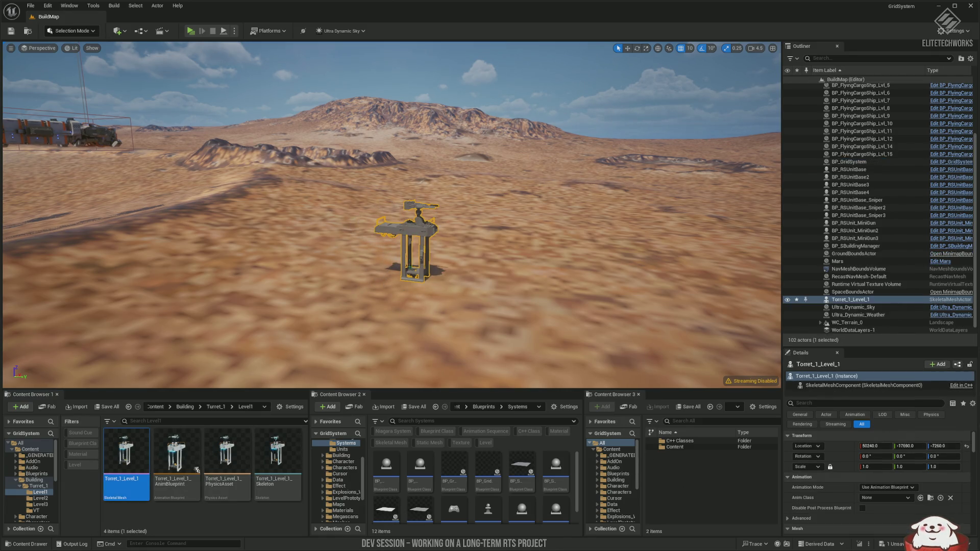
{"action": "left_click", "coordinate": [515, 288]}
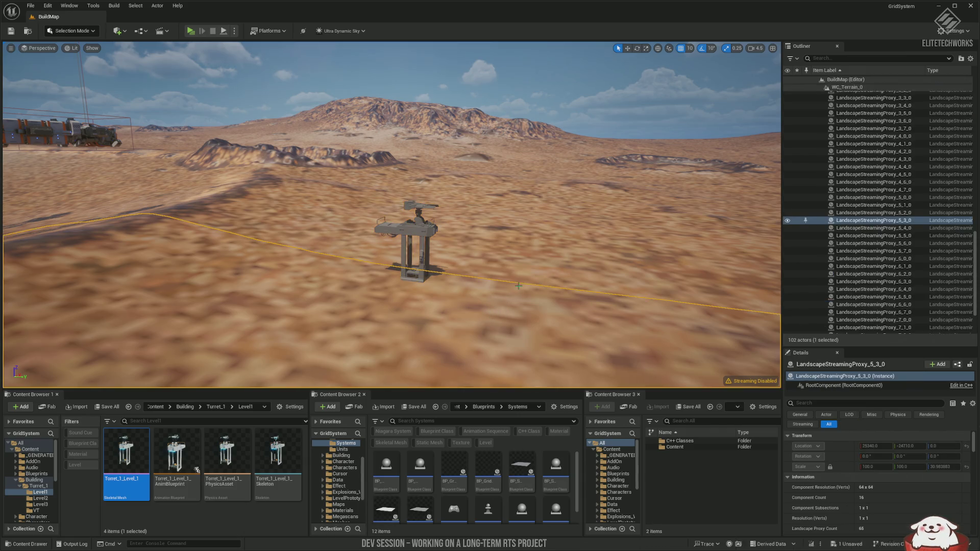
{"action": "mouse_move", "coordinate": [516, 288]}
{"action": "left_mouse_down"}
{"action": "mouse_move", "coordinate": [515, 229]}
{"action": "mouse_move", "coordinate": [498, 347]}
{"action": "mouse_move", "coordinate": [508, 285]}
{"action": "left_mouse_up"}
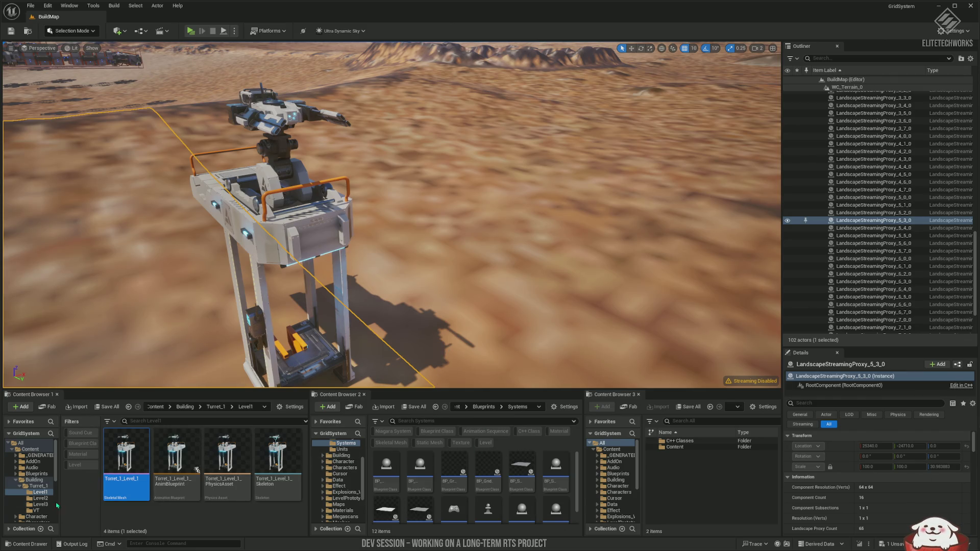
{"action": "left_click", "coordinate": [41, 498]}
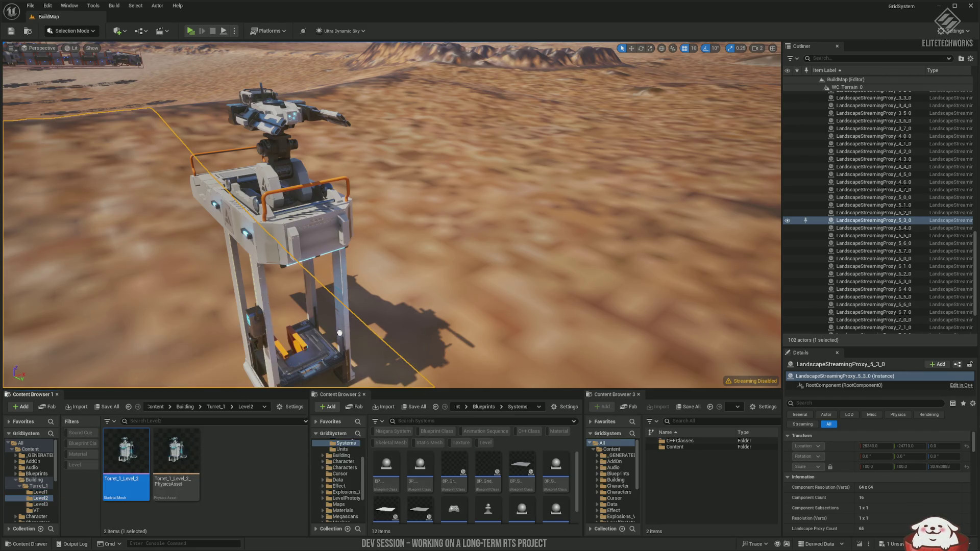
{"action": "left_click_drag", "start_coordinate": [501, 272], "coordinate": [510, 272]}
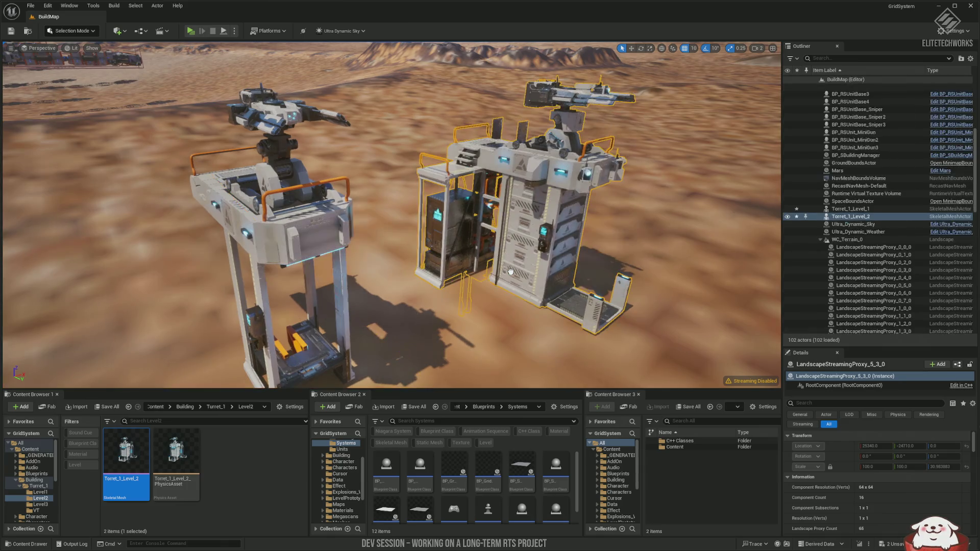
{"action": "left_click", "coordinate": [428, 310]}
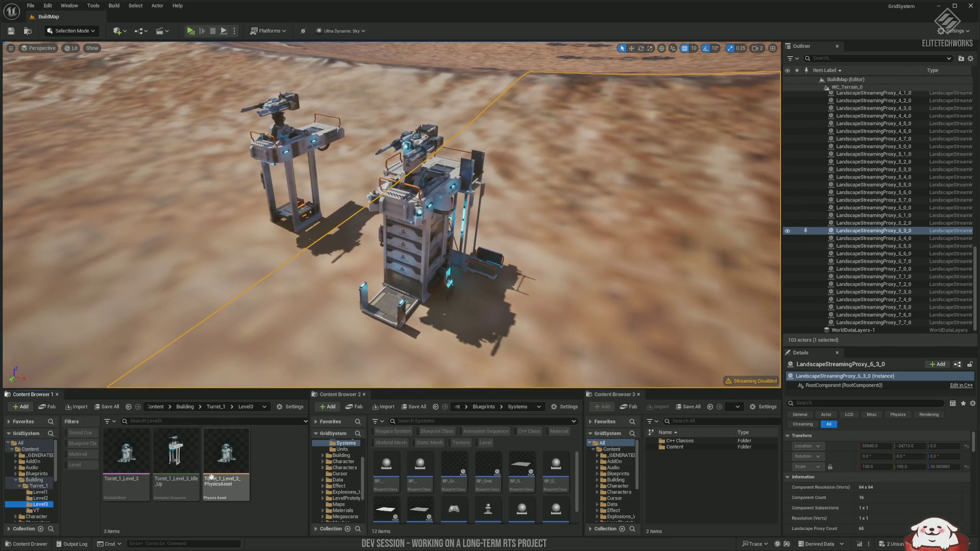
Place the Torret_1_Level_3 turret next to them and make the viewport full screen.
{"action": "left_click", "coordinate": [126, 454]}
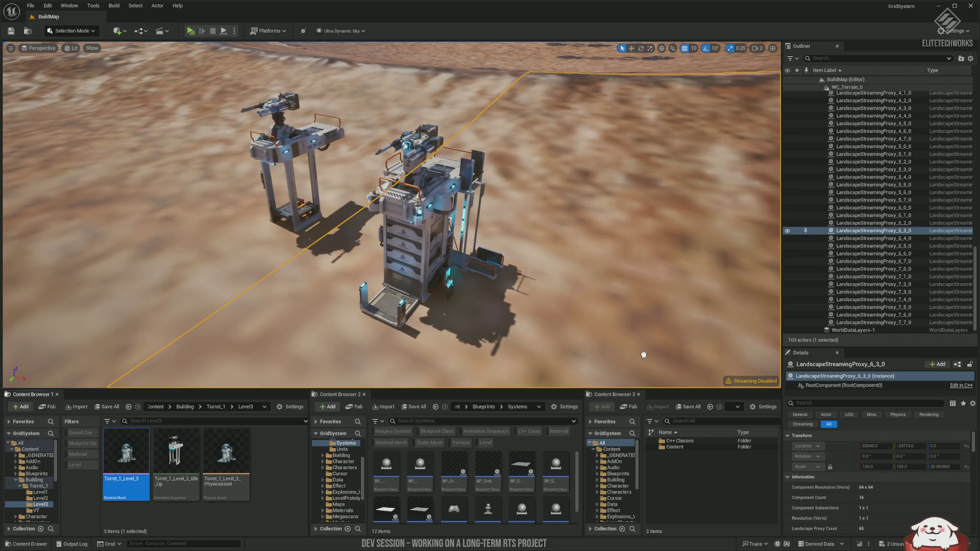
{"action": "left_click_drag", "start_coordinate": [642, 339], "coordinate": [663, 286]}
{"action": "key", "text": "f"}
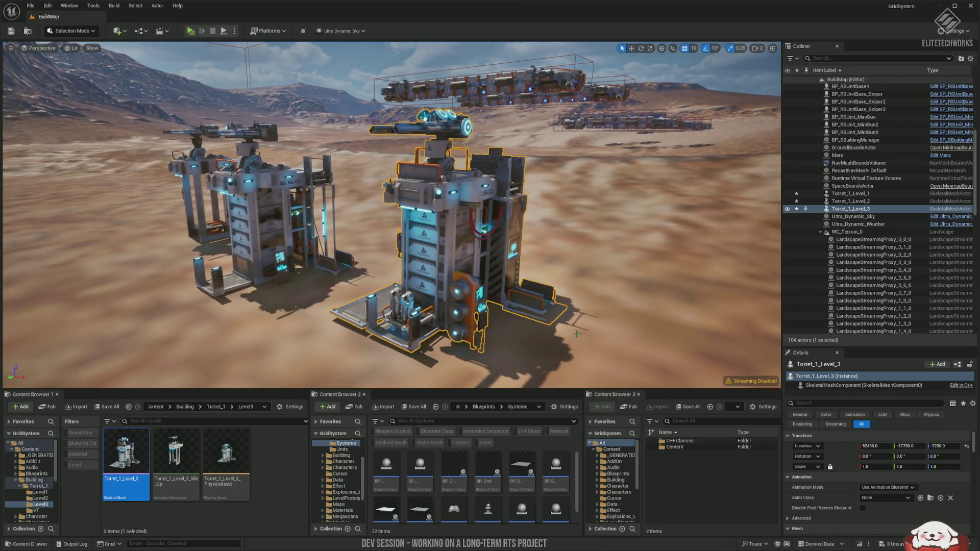
{"action": "key", "text": "F11"}
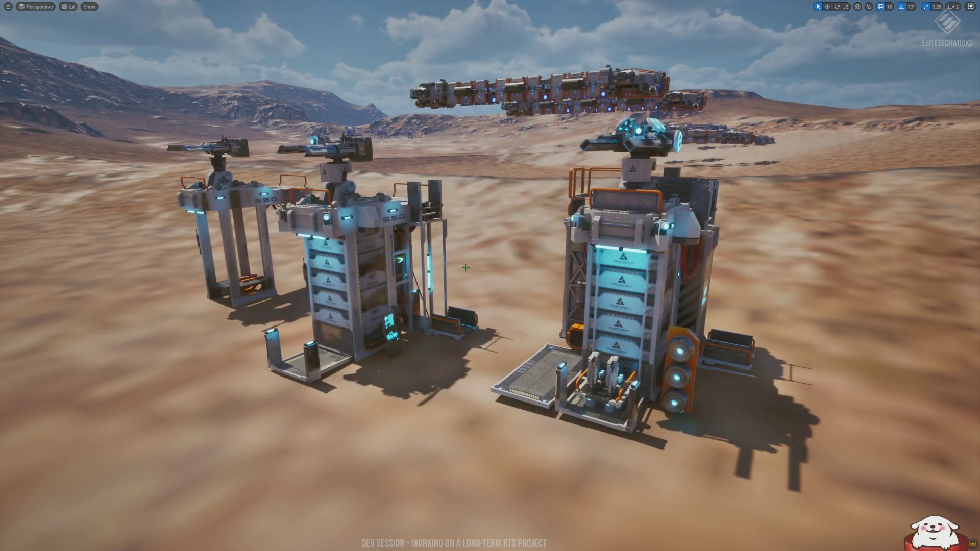
Run a quick Play-in-Editor test, select the Level 2 turret, and leave full-screen view.
{"action": "key", "text": "alt+p"}
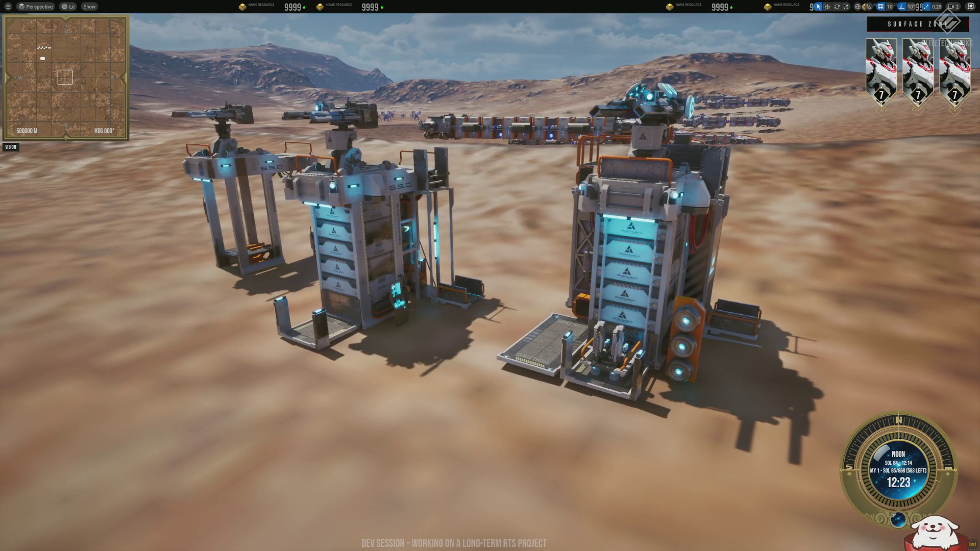
{"action": "key", "text": "Escape"}
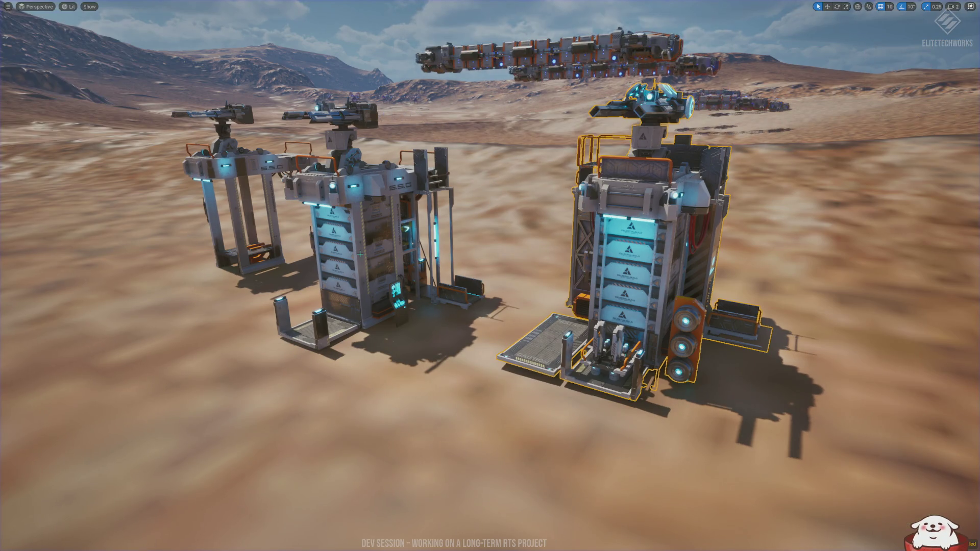
{"action": "left_click", "coordinate": [360, 254]}
{"action": "key", "text": "F11"}
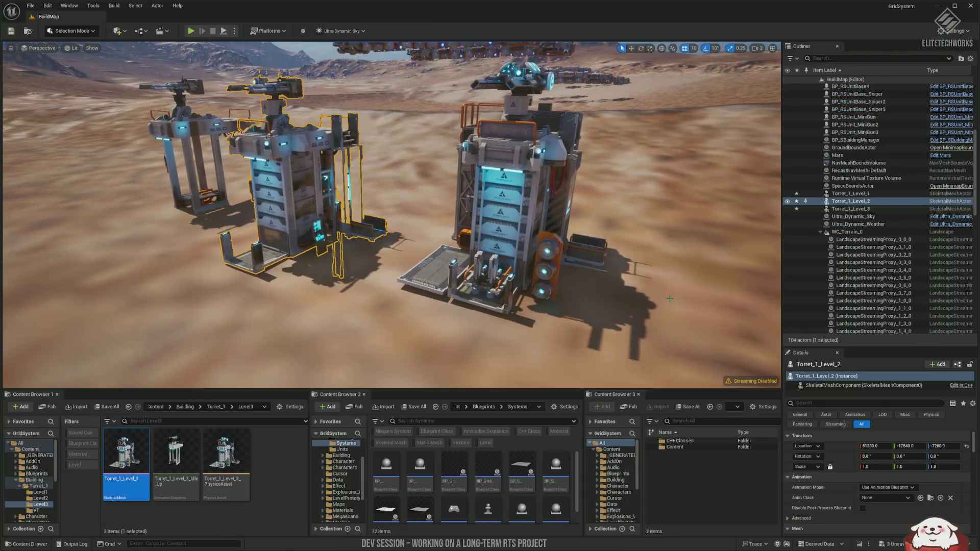
Set the Level 3 turret to Use Animation Asset playing Torret_1_Level_3_Idle_Up.
{"action": "left_click", "coordinate": [537, 213]}
{"action": "scroll", "coordinate": [862, 461], "scroll_direction": "down", "scroll_amount": 2}
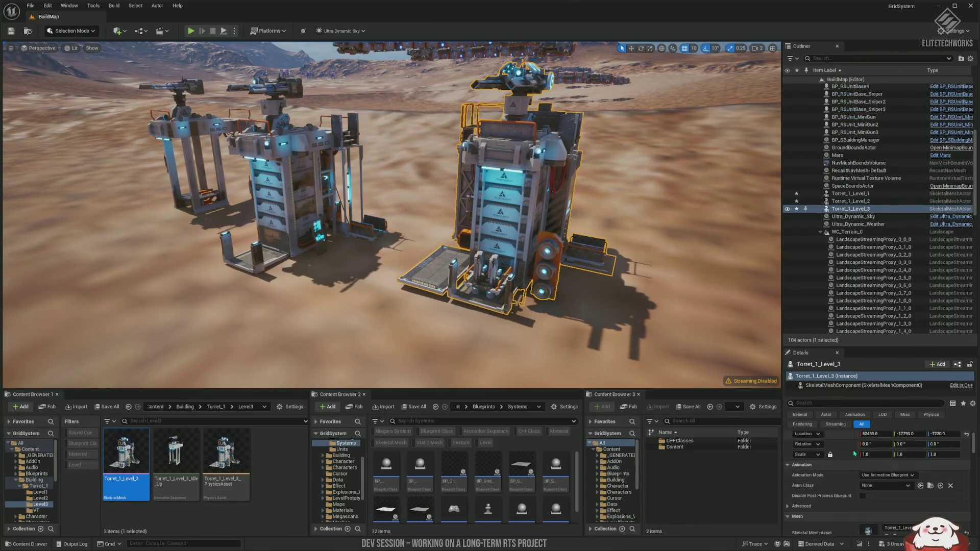
{"action": "left_click", "coordinate": [897, 439]}
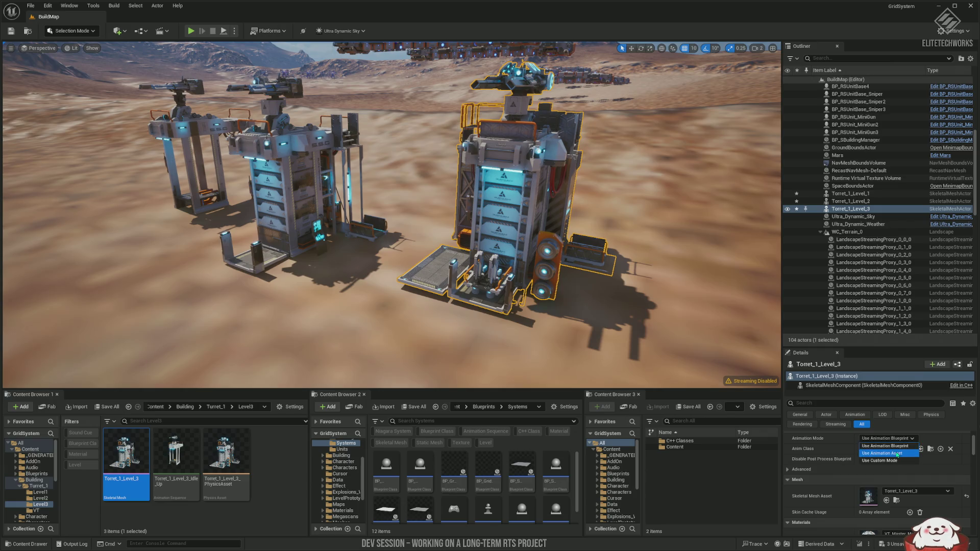
{"action": "left_click", "coordinate": [887, 453]}
{"action": "left_click", "coordinate": [908, 449]}
{"action": "left_click", "coordinate": [933, 360]}
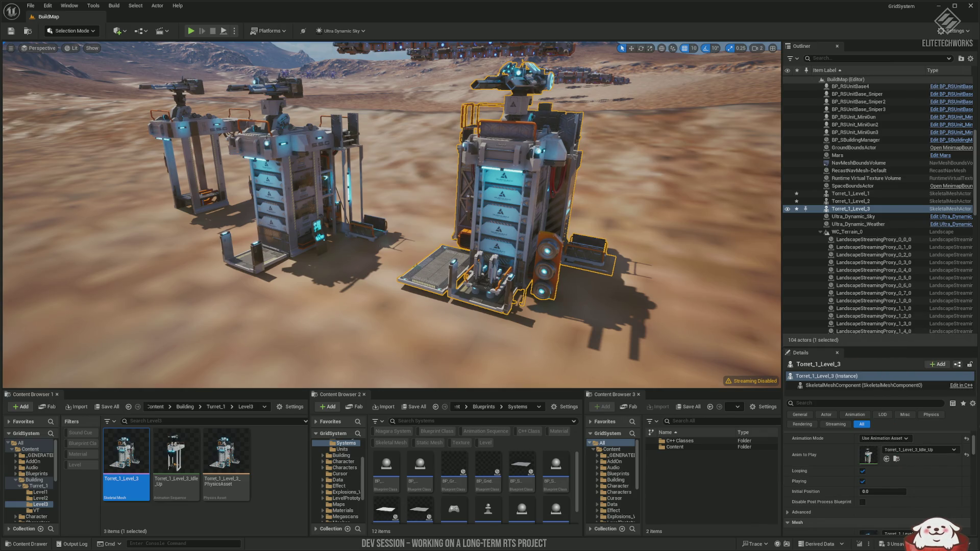
Switch the Level 2 and Level 1 turrets to Use Animation Asset, then go full screen.
{"action": "left_click", "coordinate": [850, 201]}
{"action": "left_click", "coordinate": [881, 451]}
{"action": "key", "text": "Escape"}
{"action": "left_click", "coordinate": [887, 453]}
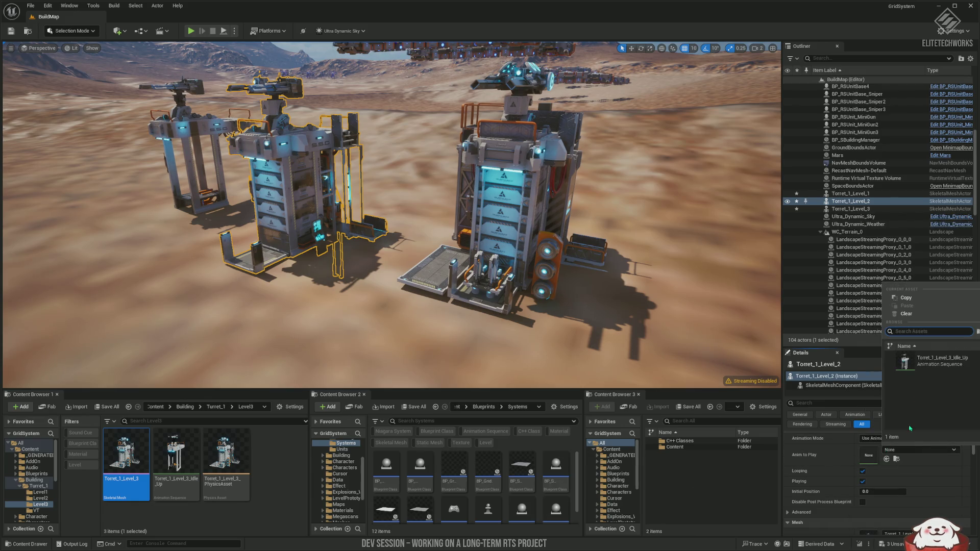
{"action": "left_click", "coordinate": [232, 202]}
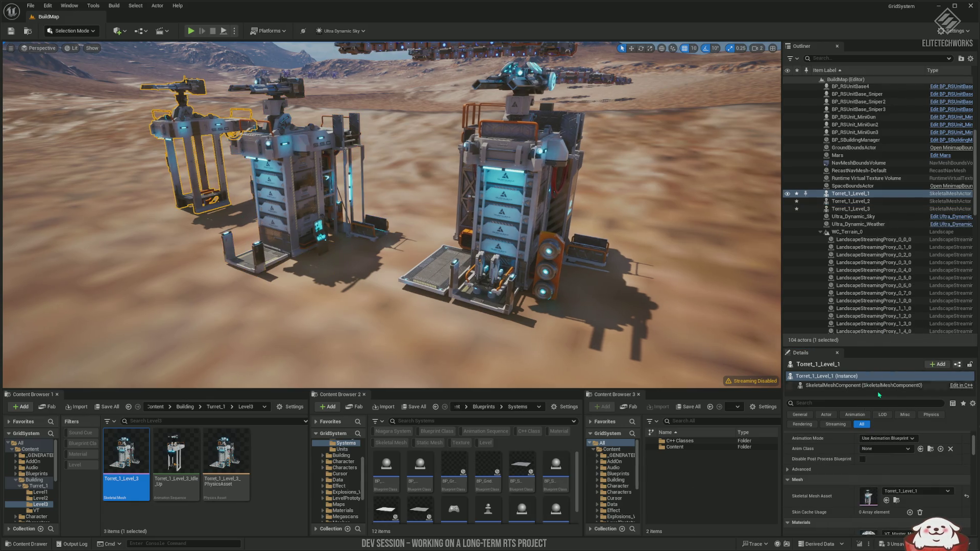
{"action": "left_click", "coordinate": [895, 454]}
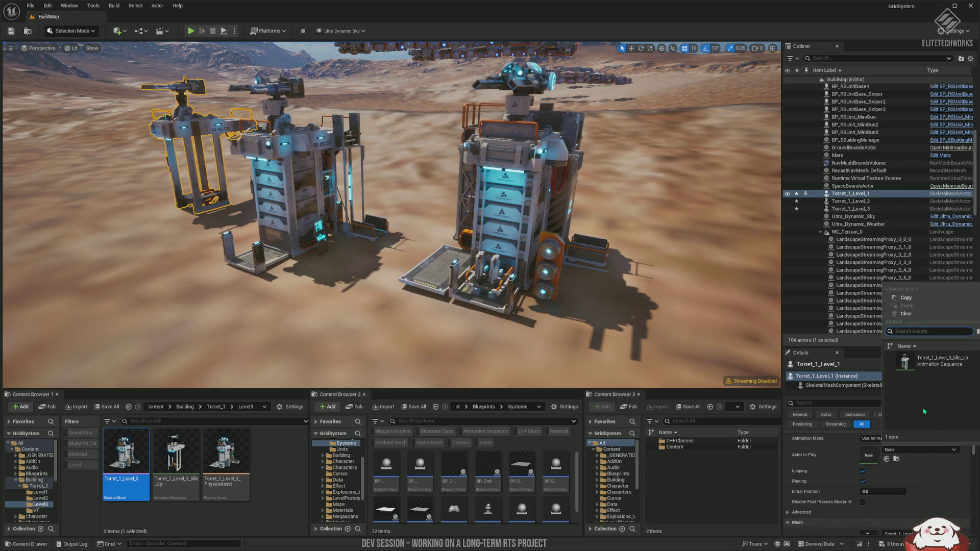
{"action": "left_click", "coordinate": [651, 286]}
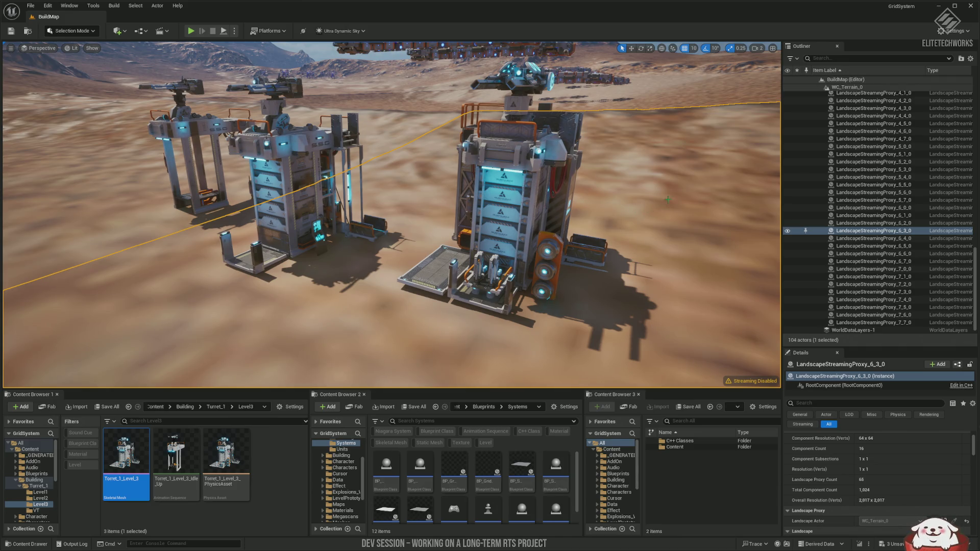
{"action": "key", "text": "F11"}
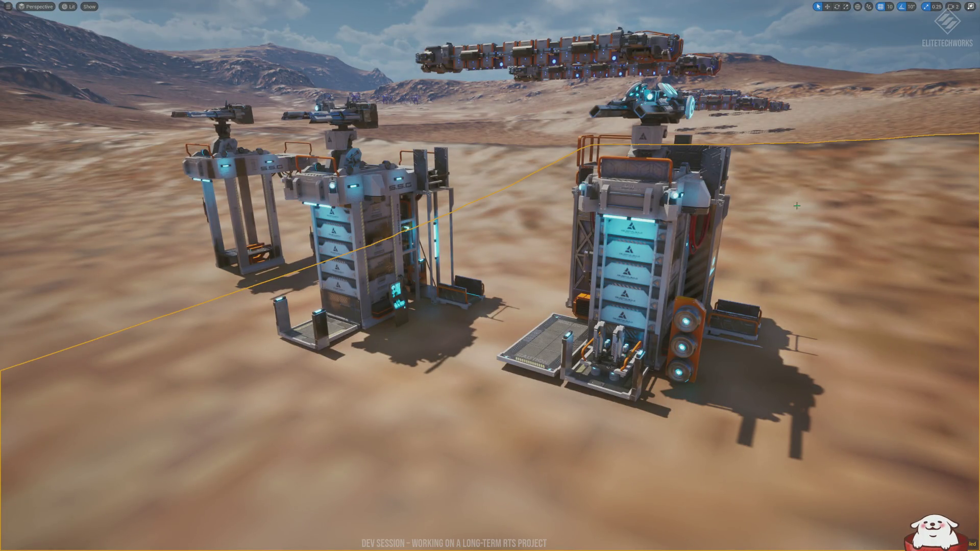
Play-test the animated turrets, zooming in around the buildings.
{"action": "key", "text": "alt+p"}
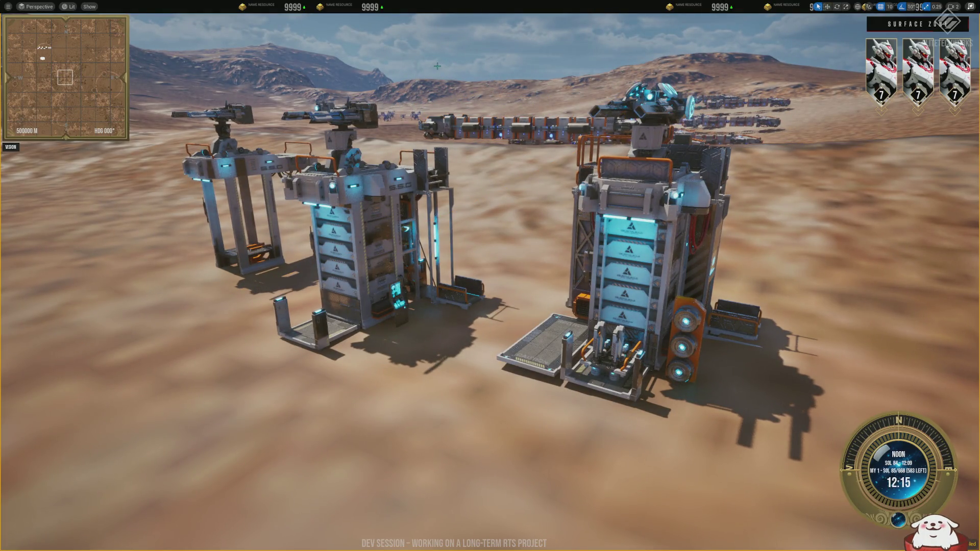
{"action": "scroll", "coordinate": [490, 276], "scroll_direction": "up", "scroll_amount": 3}
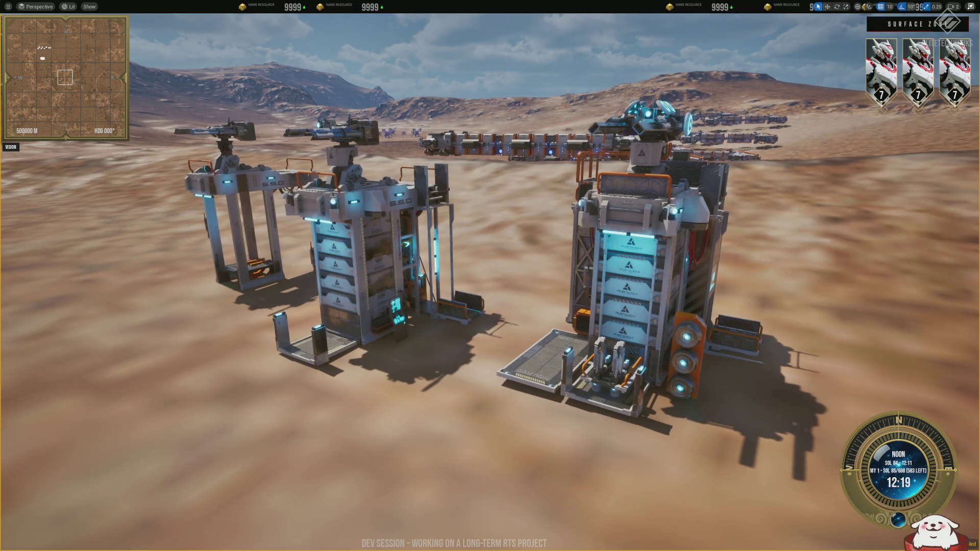
{"action": "scroll", "coordinate": [489, 275], "scroll_direction": "up", "scroll_amount": 2}
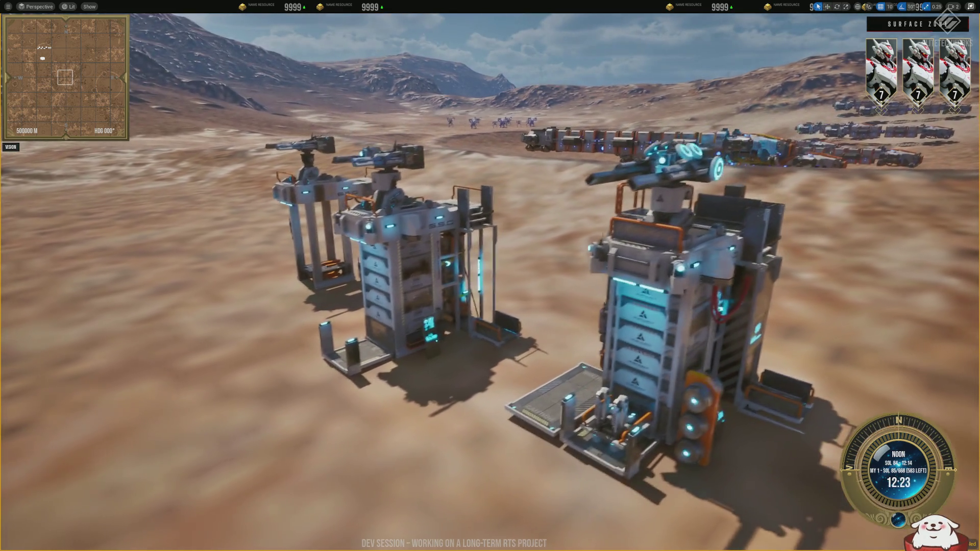
{"action": "scroll", "coordinate": [490, 275], "scroll_direction": "up", "scroll_amount": 2}
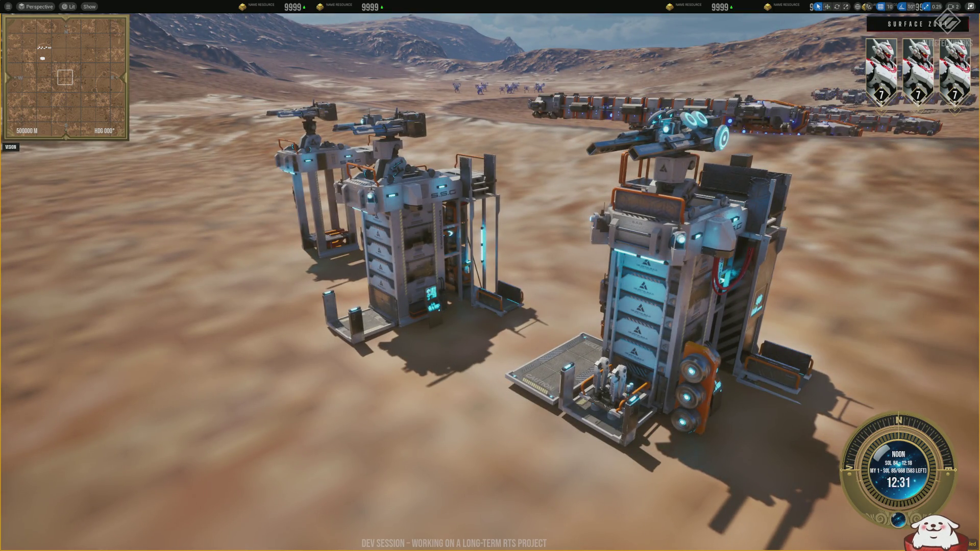
{"action": "scroll", "coordinate": [489, 275], "scroll_direction": "up", "scroll_amount": 5}
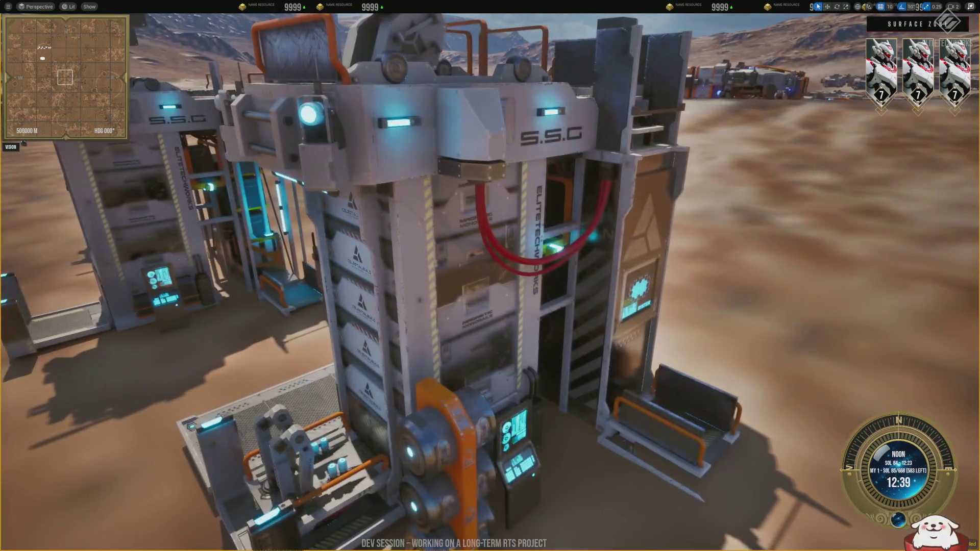
{"action": "scroll", "coordinate": [490, 276], "scroll_direction": "down", "scroll_amount": 5}
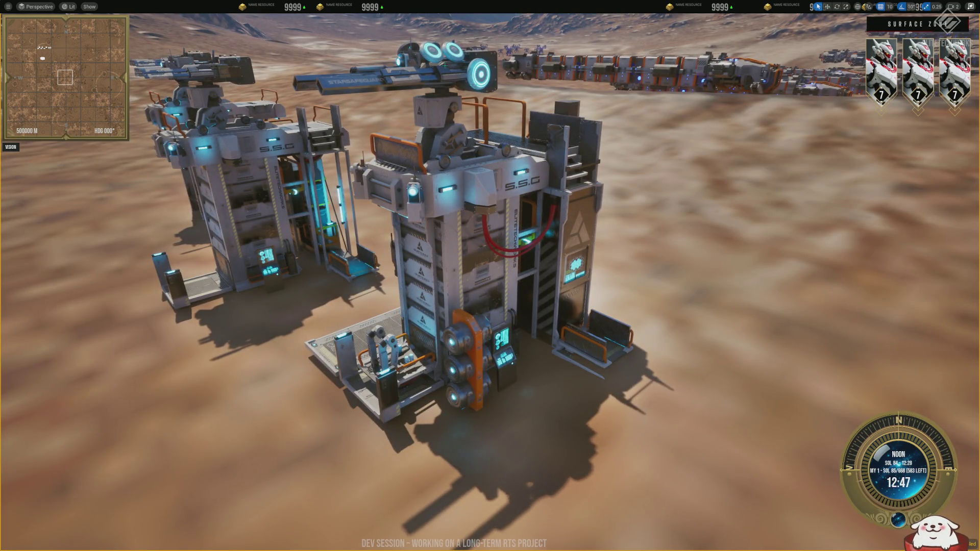
Hide the HUD, end the session, and open the Torret_1_Level_3_Idle_Up animation.
{"action": "key", "text": "F8"}
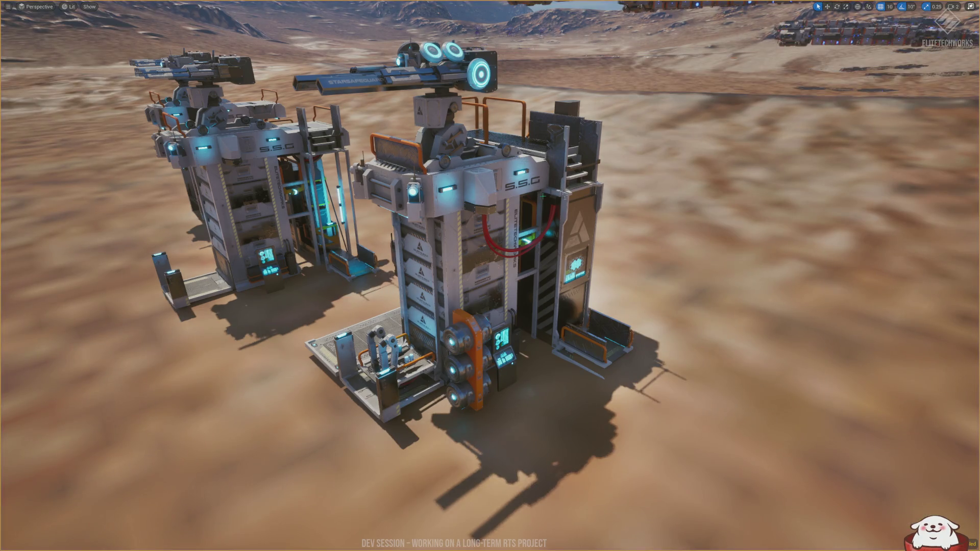
{"action": "key", "text": "Escape"}
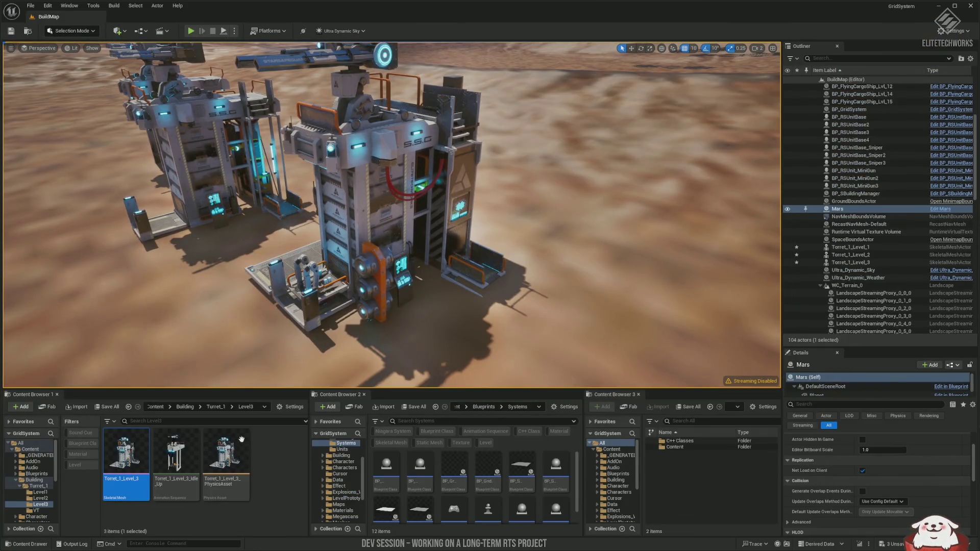
{"action": "double_click", "coordinate": [180, 459]}
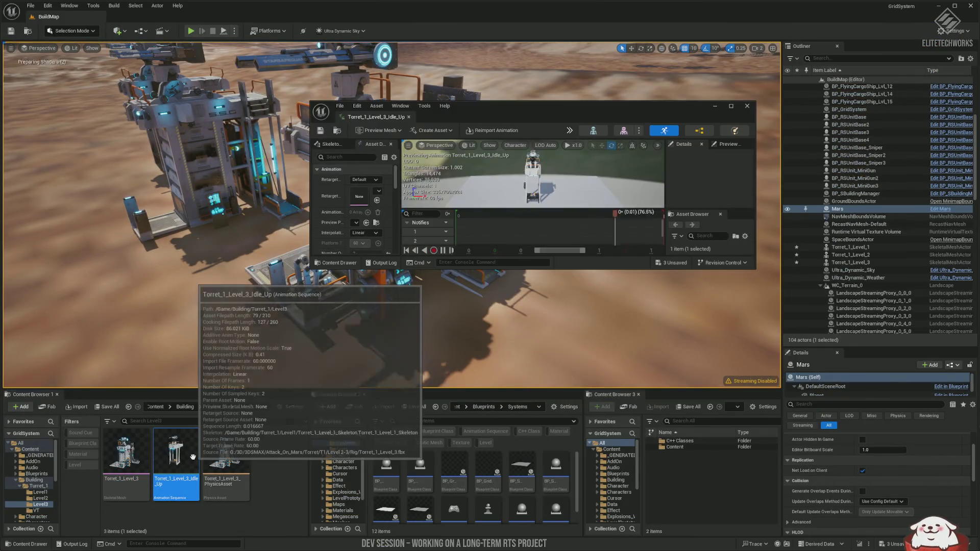
Close the animation editor and show the Level1 turret assets.
{"action": "mouse_move", "coordinate": [566, 112]}
{"action": "left_mouse_down"}
{"action": "mouse_move", "coordinate": [437, 200]}
{"action": "mouse_move", "coordinate": [555, 6]}
{"action": "left_mouse_up"}
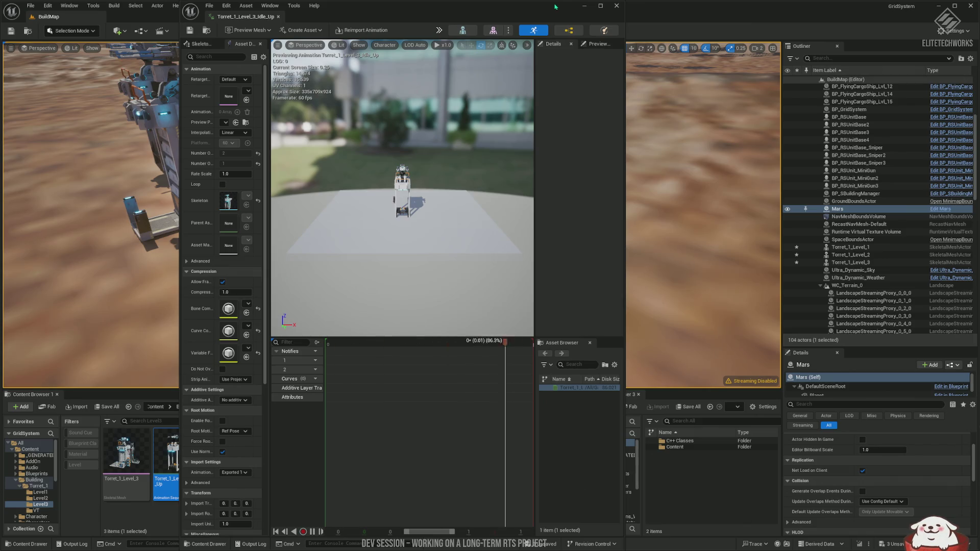
{"action": "left_click", "coordinate": [616, 5]}
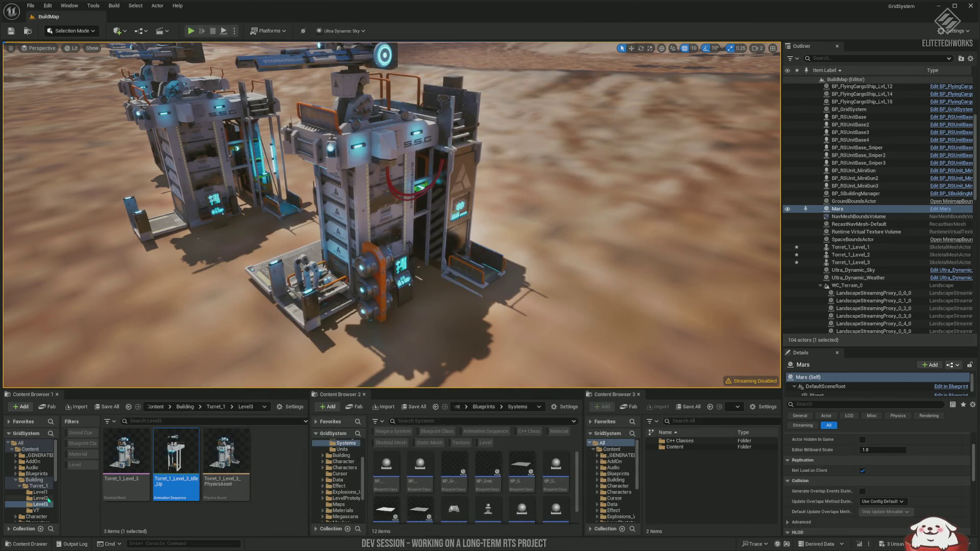
{"action": "left_click", "coordinate": [46, 499]}
{"action": "left_click", "coordinate": [48, 493]}
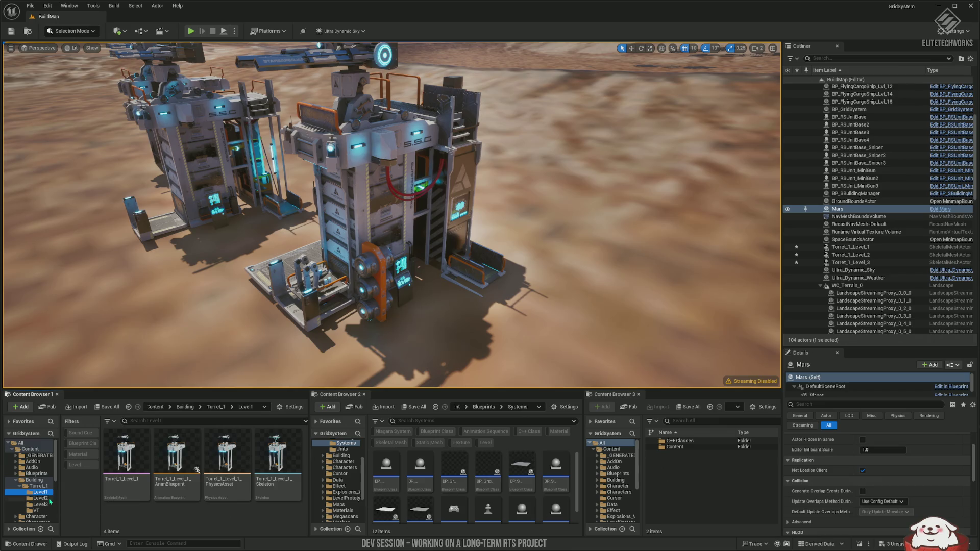
Open Turret_1's VT folder and frame Torret_1_Level_3 in the viewport.
{"action": "left_click", "coordinate": [38, 486]}
{"action": "left_click", "coordinate": [36, 511]}
{"action": "scroll", "coordinate": [226, 433], "scroll_direction": "down", "scroll_amount": 3}
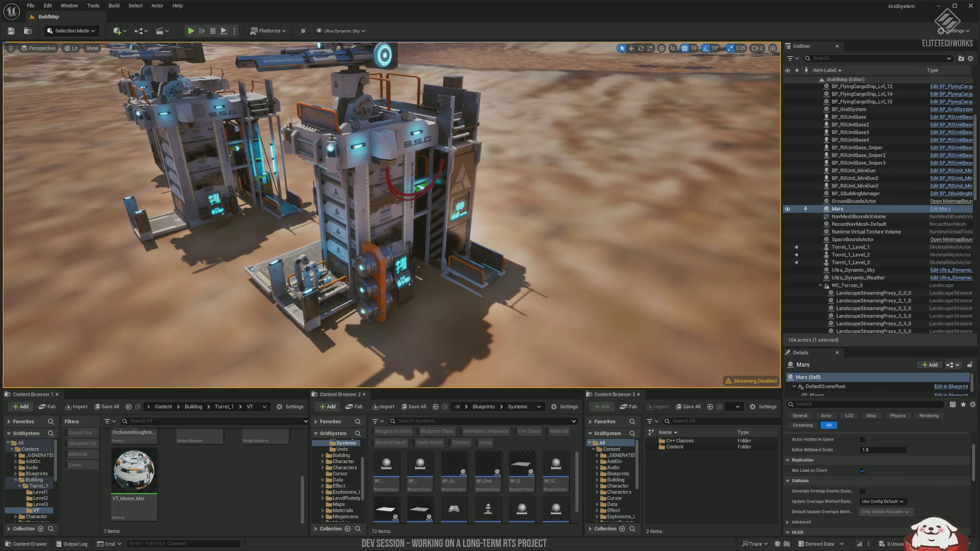
{"action": "double_click", "coordinate": [850, 262]}
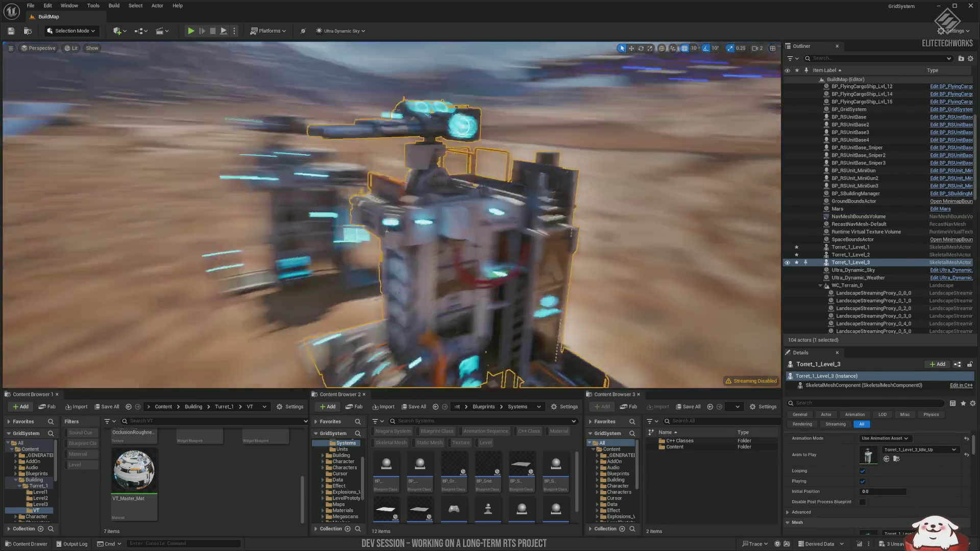
{"action": "scroll", "coordinate": [453, 242], "scroll_direction": "up", "scroll_amount": 5}
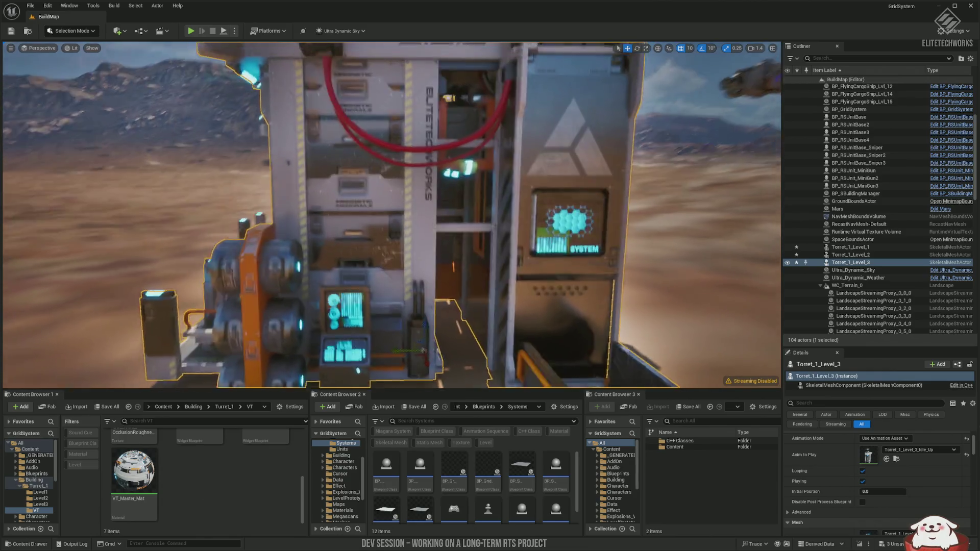
{"action": "scroll", "coordinate": [381, 180], "scroll_direction": "down", "scroll_amount": 10}
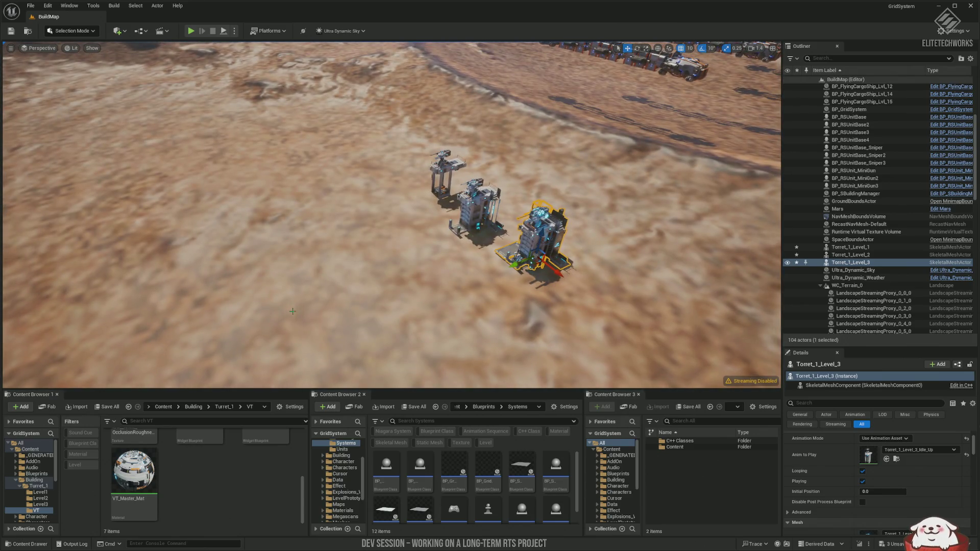
{"action": "left_click", "coordinate": [245, 182]}
{"action": "key", "text": "alt+p"}
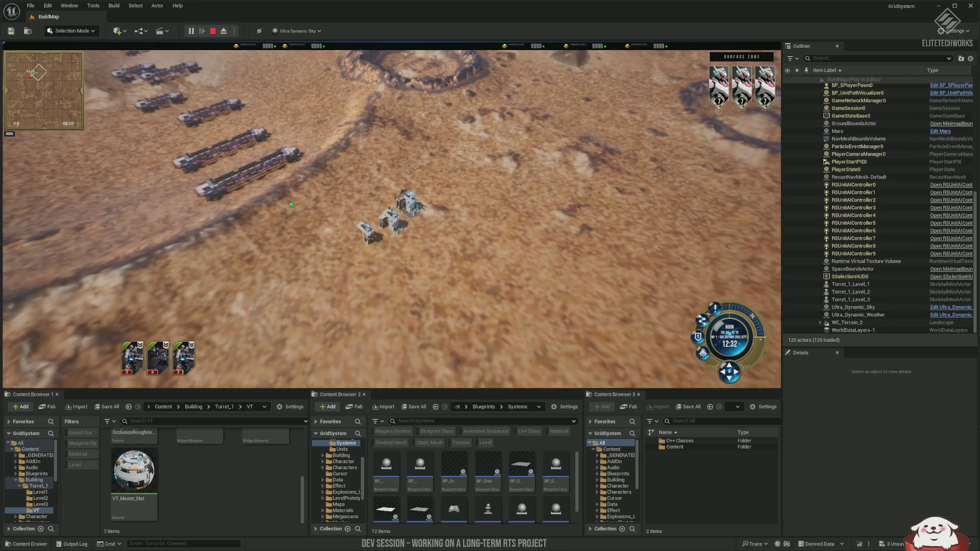
Place a Ground HQ on the desert terrain from the build menu, then stop playing.
{"action": "left_click", "coordinate": [438, 304]}
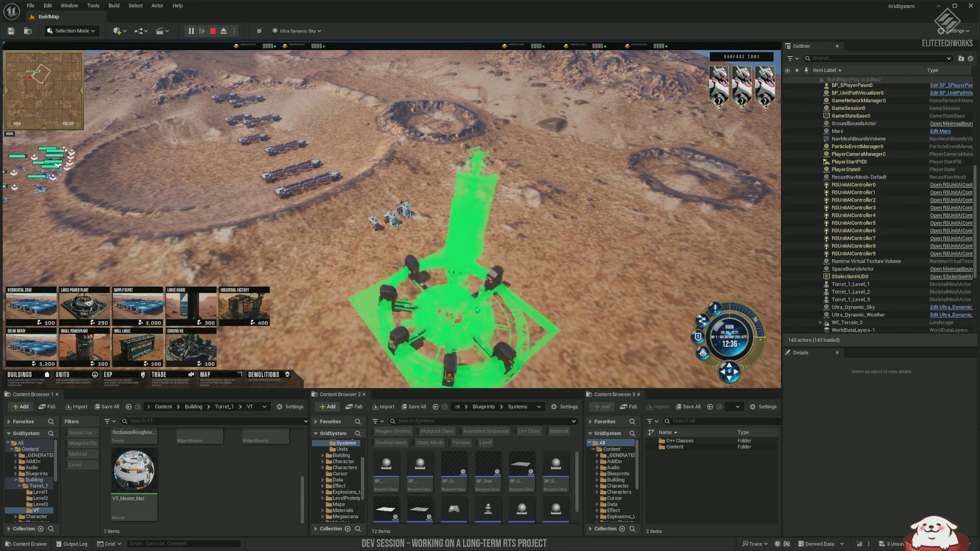
{"action": "left_click", "coordinate": [477, 309]}
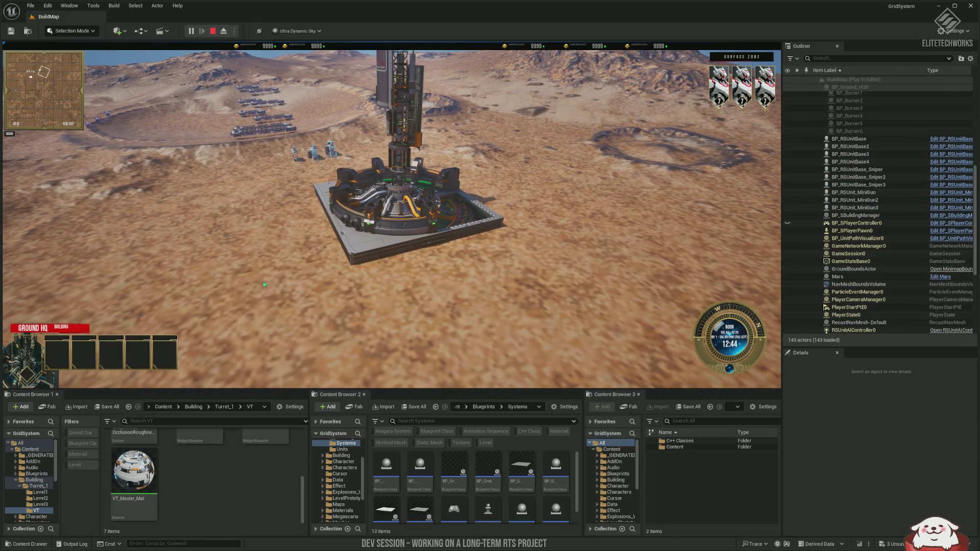
{"action": "key", "text": "Escape"}
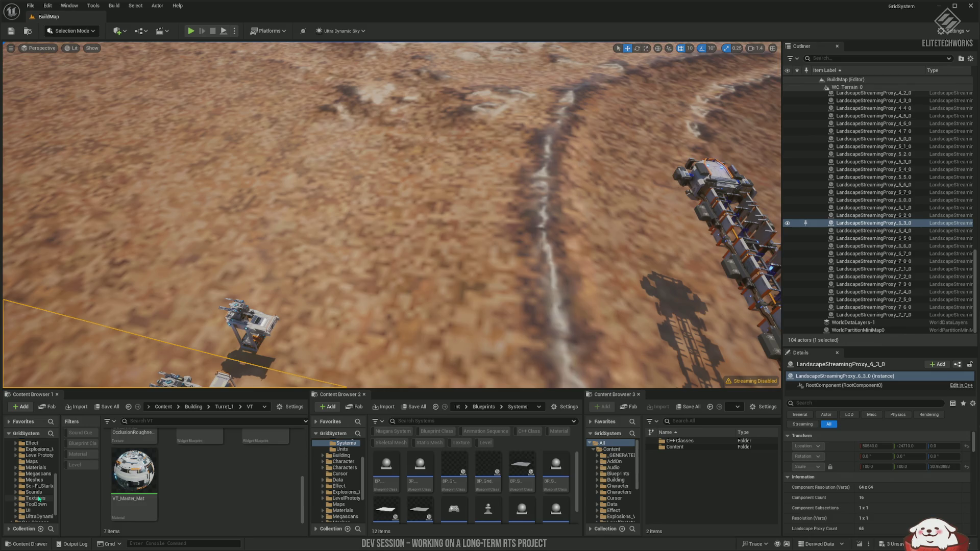
Open Meshes > Buildings and look inside the Building_Wall_0 and Space_Port_HQ folders.
{"action": "scroll", "coordinate": [46, 496], "scroll_direction": "up", "scroll_amount": 2}
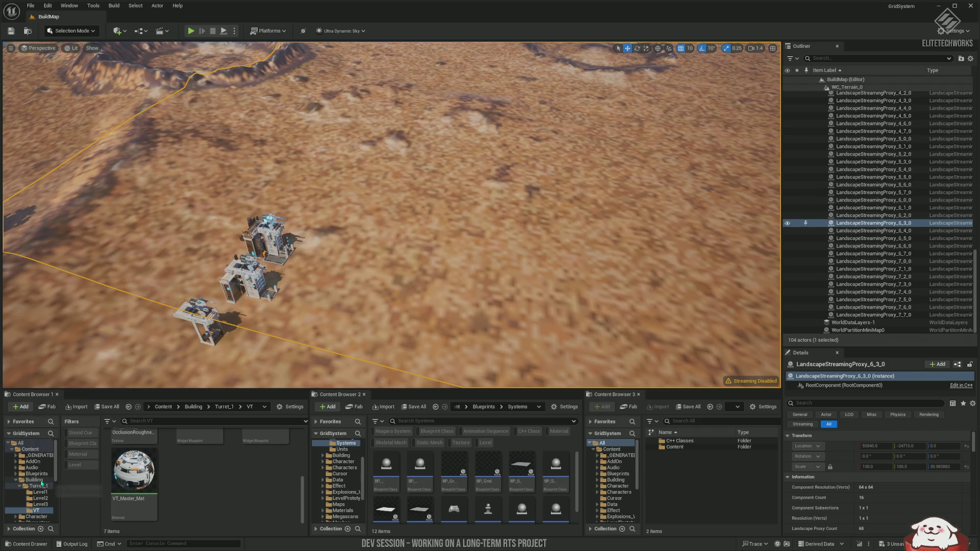
{"action": "left_click", "coordinate": [38, 481]}
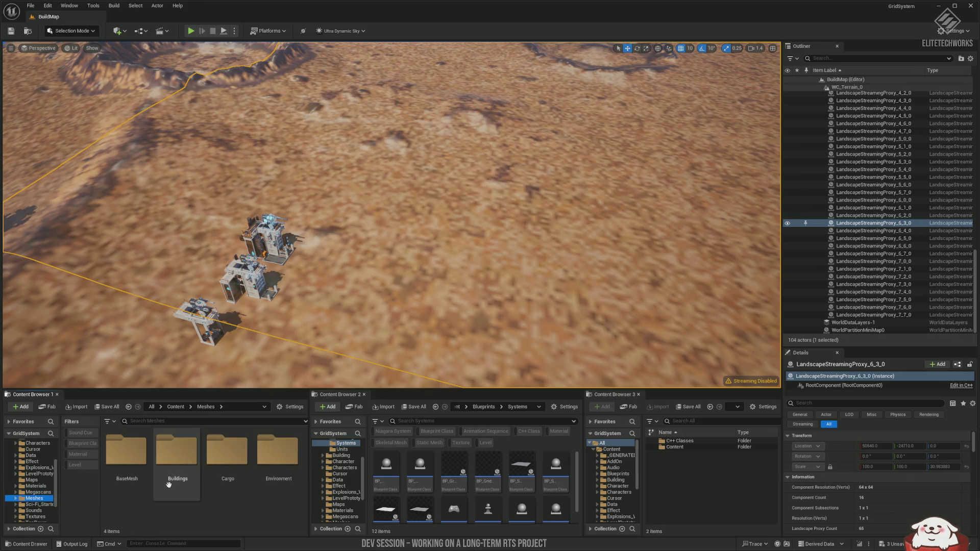
{"action": "double_click", "coordinate": [174, 468]}
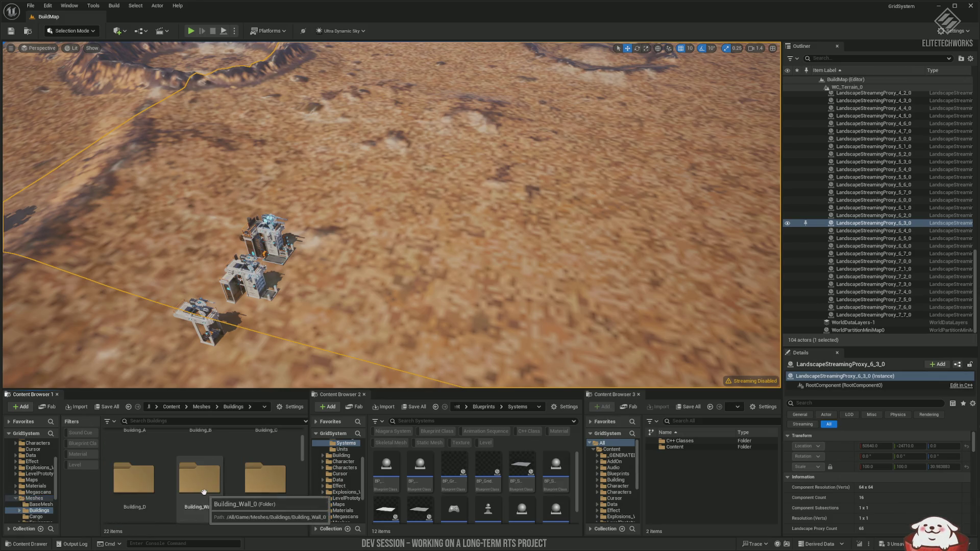
{"action": "scroll", "coordinate": [248, 490], "scroll_direction": "down", "scroll_amount": 1}
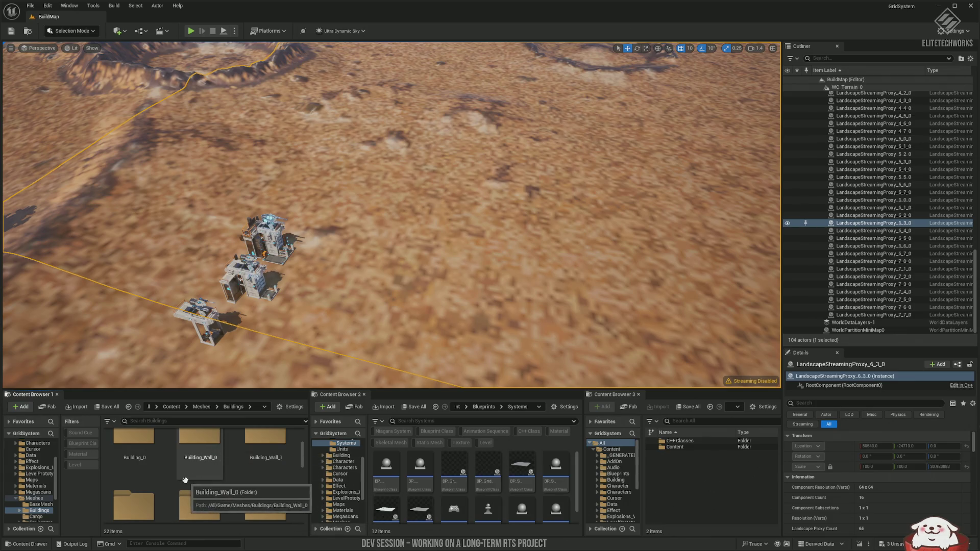
{"action": "scroll", "coordinate": [186, 480], "scroll_direction": "down", "scroll_amount": 1}
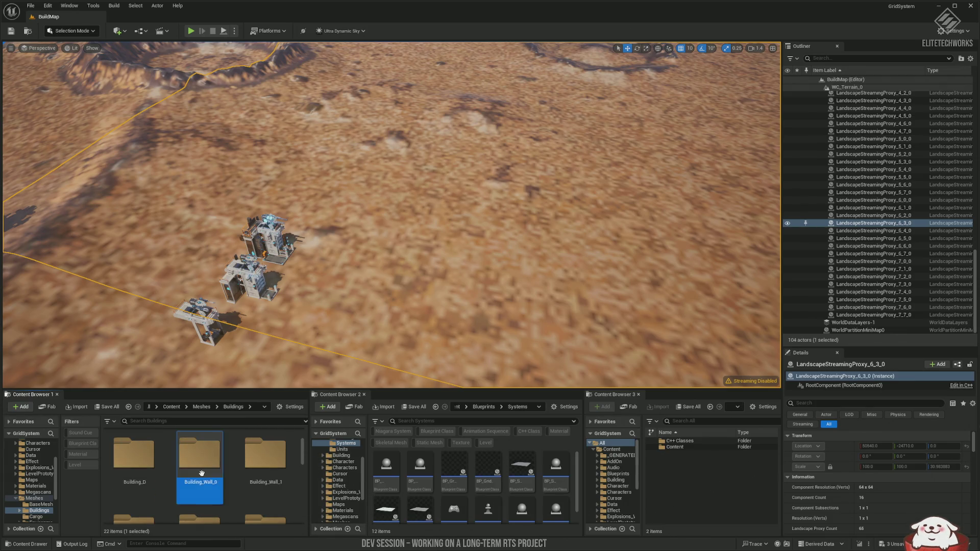
{"action": "double_click", "coordinate": [202, 473]}
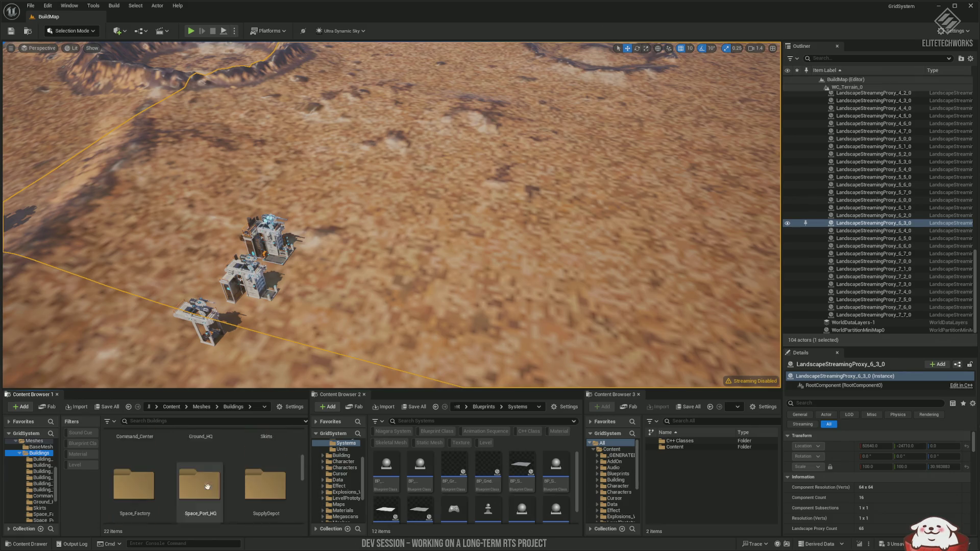
{"action": "double_click", "coordinate": [208, 487]}
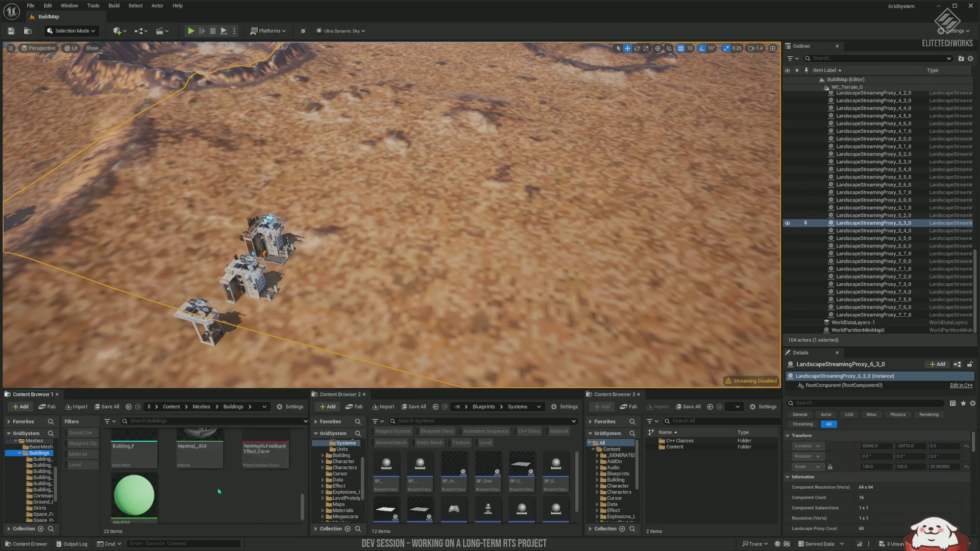
{"action": "key", "text": "alt+Left"}
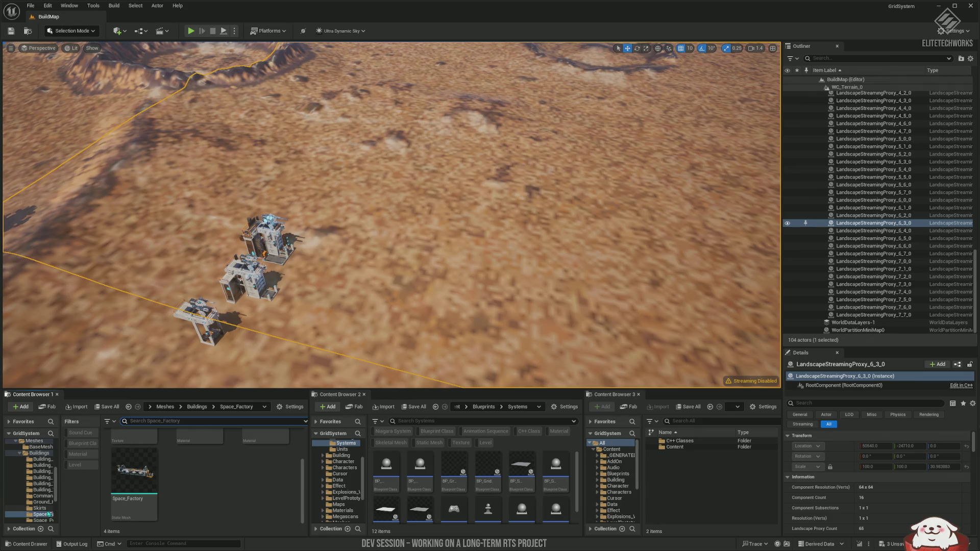
Step through Building_C and Ground_HQ, then scroll down to the Blueprints folder.
{"action": "scroll", "coordinate": [275, 492], "scroll_direction": "down", "scroll_amount": 3}
{"action": "scroll", "coordinate": [278, 495], "scroll_direction": "up", "scroll_amount": 3}
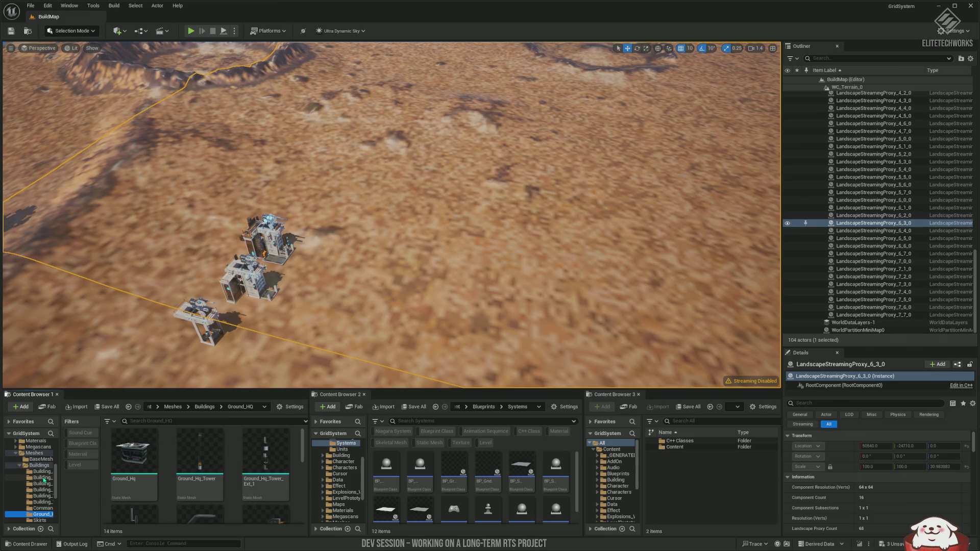
{"action": "key", "text": "Down"}
{"action": "key", "text": "Down"}
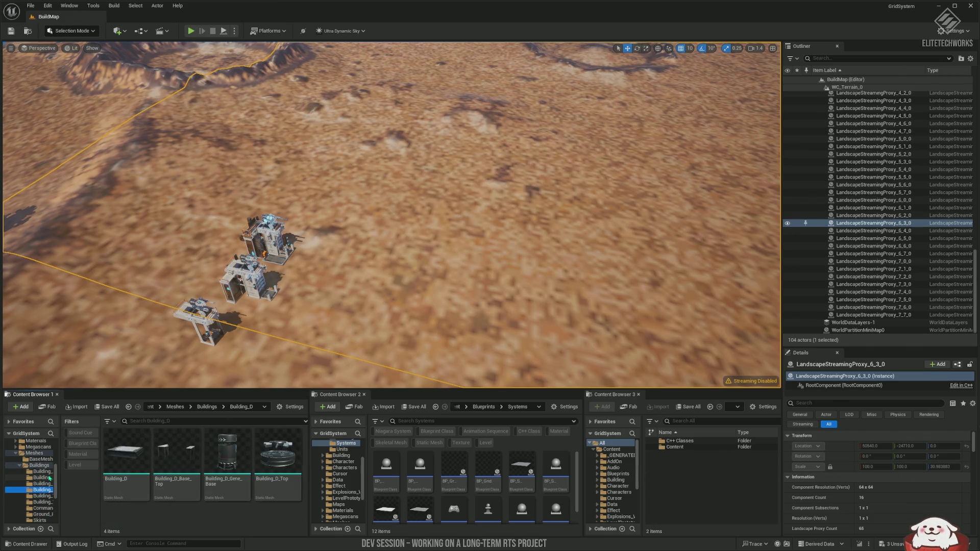
{"action": "key", "text": "Down"}
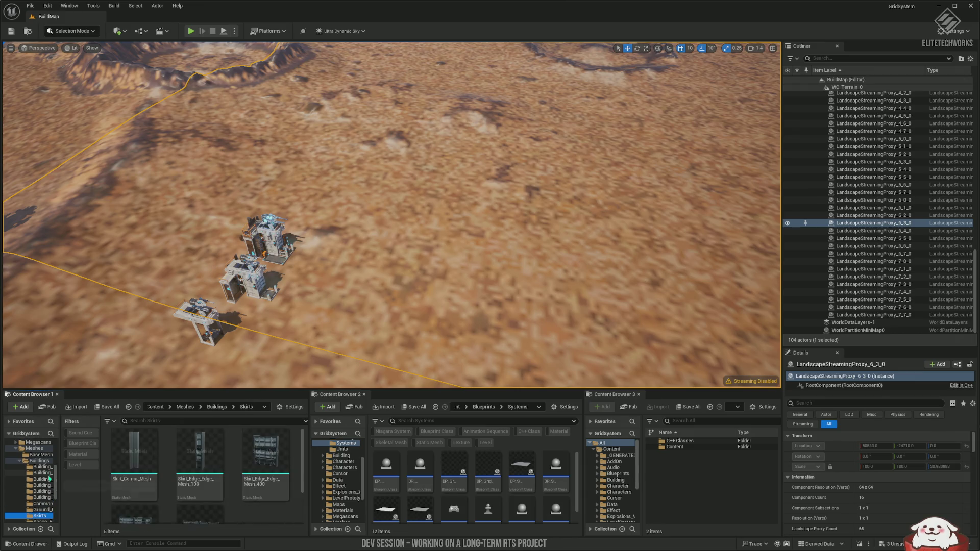
{"action": "scroll", "coordinate": [239, 468], "scroll_direction": "down", "scroll_amount": 2}
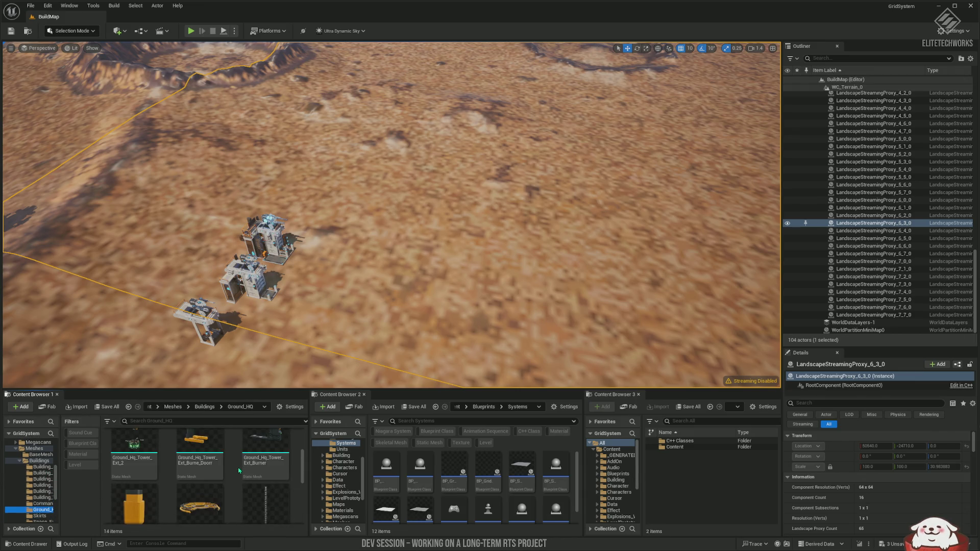
{"action": "scroll", "coordinate": [239, 473], "scroll_direction": "down", "scroll_amount": 2}
{"action": "scroll", "coordinate": [238, 475], "scroll_direction": "down", "scroll_amount": 2}
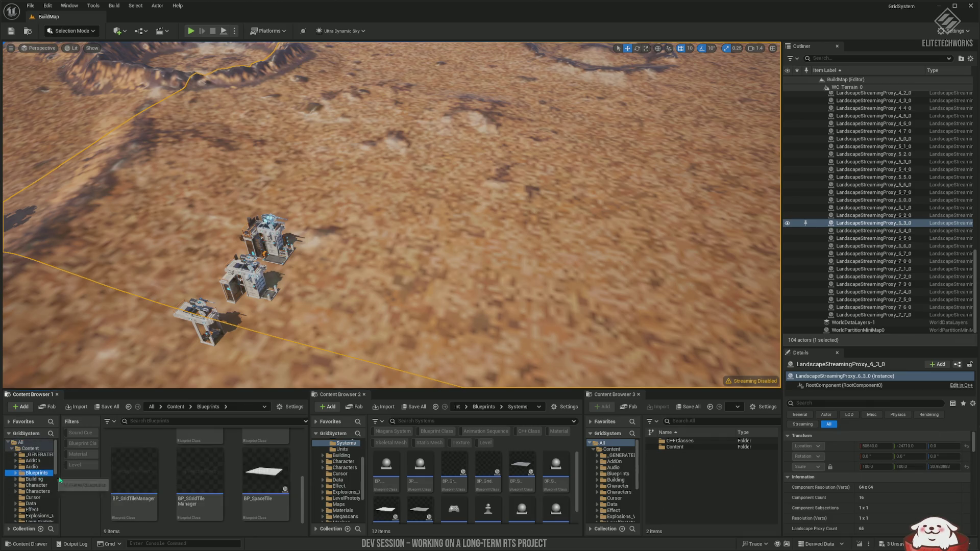
From Buildings > New, place BP_Ground_Lvl1_HQ2 on the desert map and frame it.
{"action": "scroll", "coordinate": [214, 494], "scroll_direction": "up", "scroll_amount": 3}
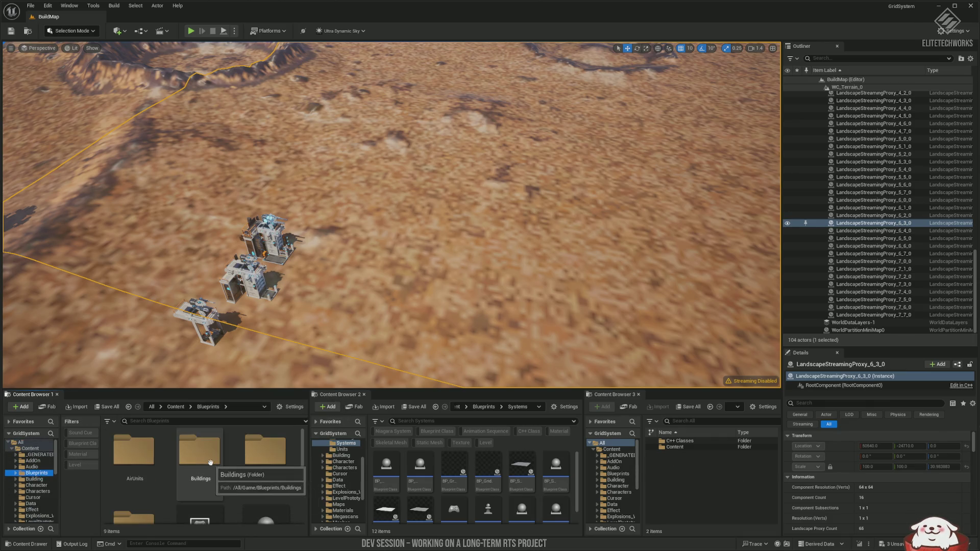
{"action": "double_click", "coordinate": [142, 458]}
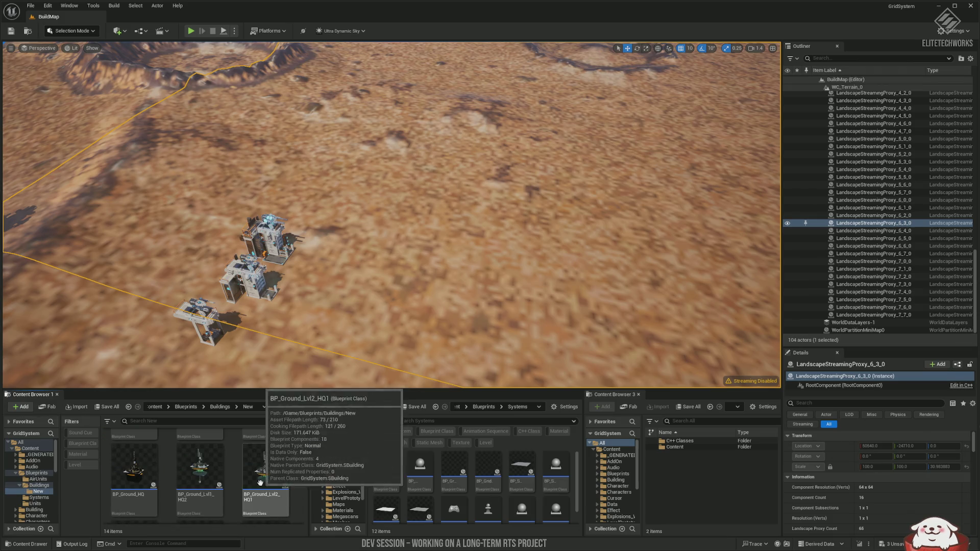
{"action": "scroll", "coordinate": [285, 483], "scroll_direction": "up", "scroll_amount": 1}
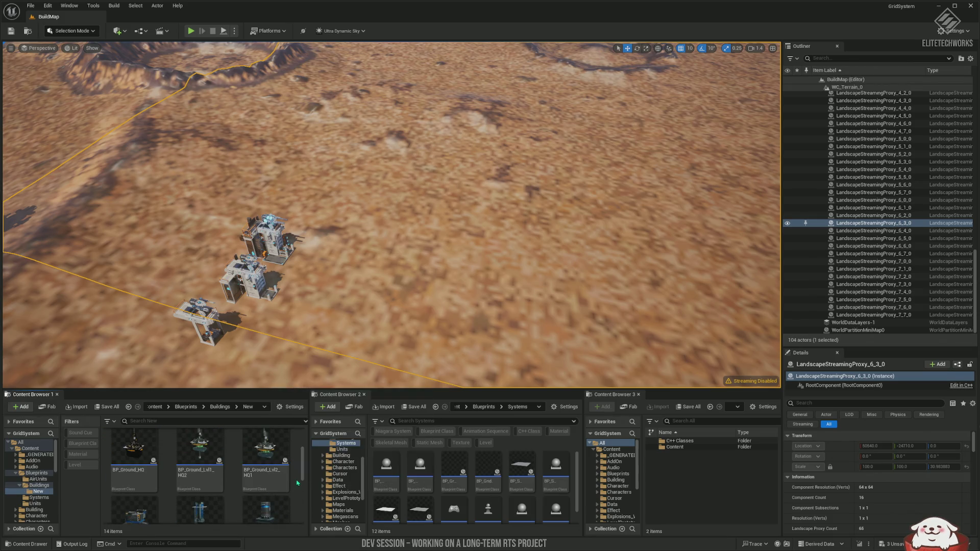
{"action": "scroll", "coordinate": [239, 481], "scroll_direction": "up", "scroll_amount": 2}
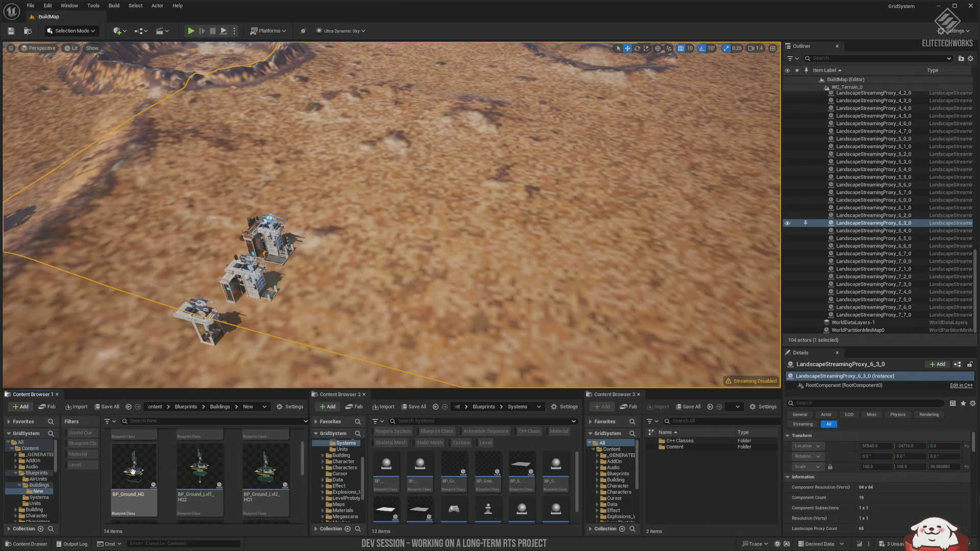
{"action": "left_click_drag", "start_coordinate": [401, 272], "coordinate": [538, 247]}
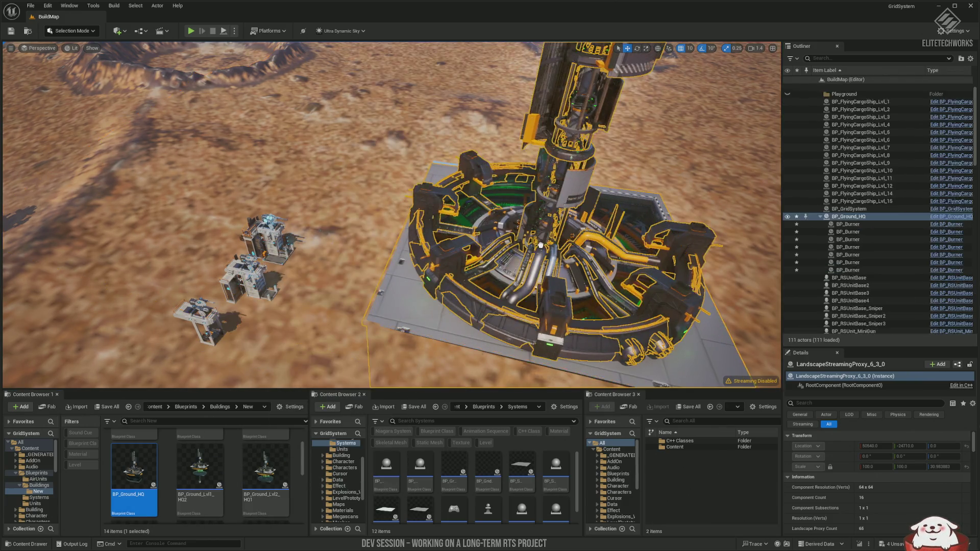
{"action": "key", "text": "ctrl+z"}
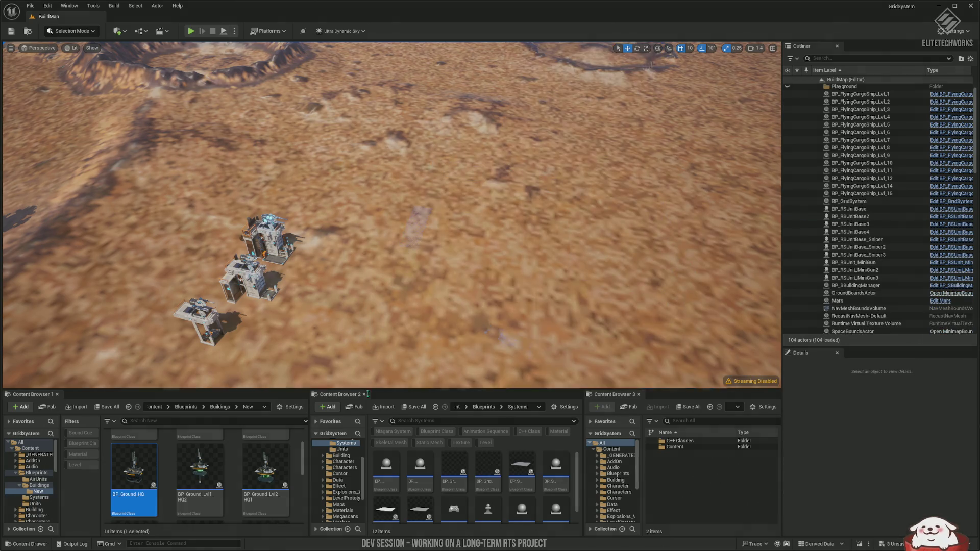
{"action": "left_click_drag", "start_coordinate": [205, 478], "coordinate": [510, 255]}
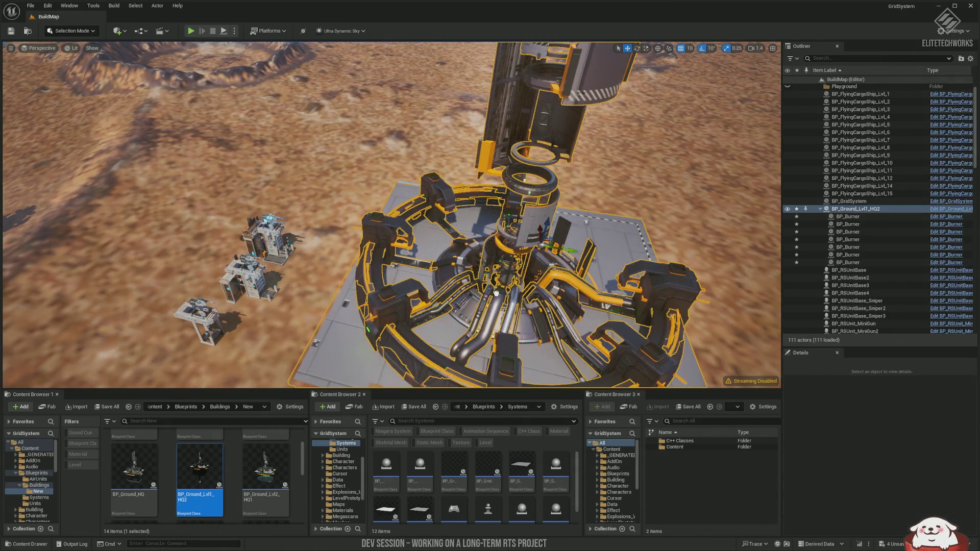
{"action": "key", "text": "f"}
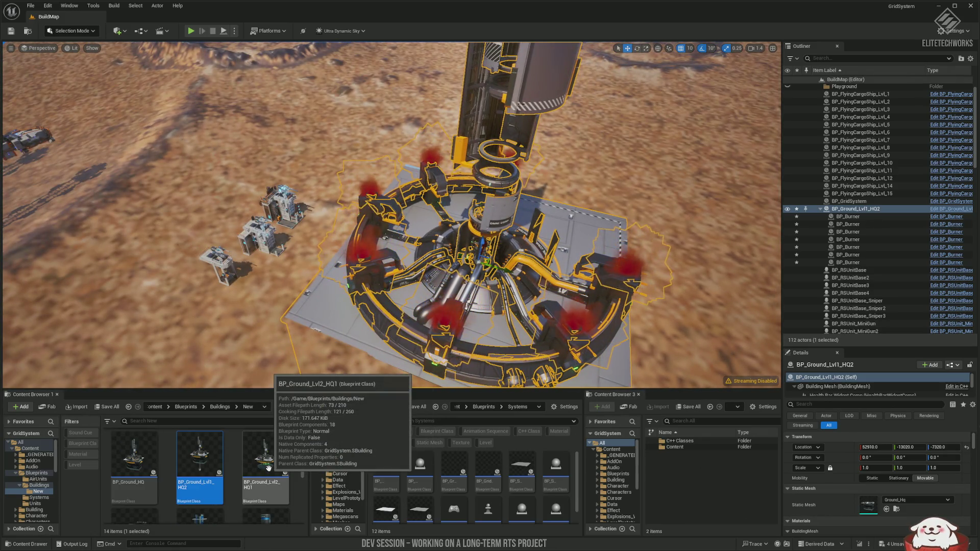
Try dropping BP_Ground_Lvl2_HQ1 into the level, undo it, and re-centre on BP_Ground_Lvl1_HQ2.
{"action": "scroll", "coordinate": [276, 469], "scroll_direction": "down", "scroll_amount": 5}
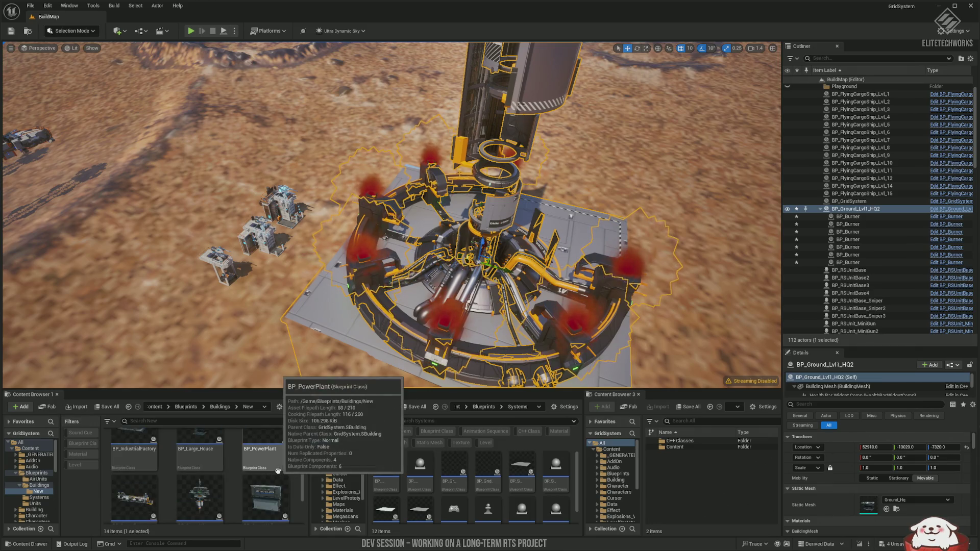
{"action": "scroll", "coordinate": [277, 470], "scroll_direction": "down", "scroll_amount": 2}
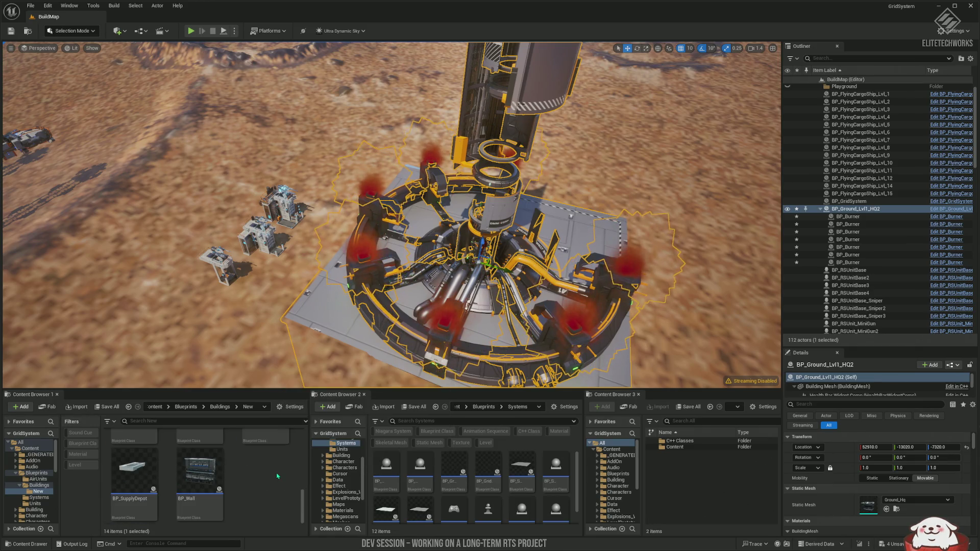
{"action": "scroll", "coordinate": [278, 476], "scroll_direction": "up", "scroll_amount": 5}
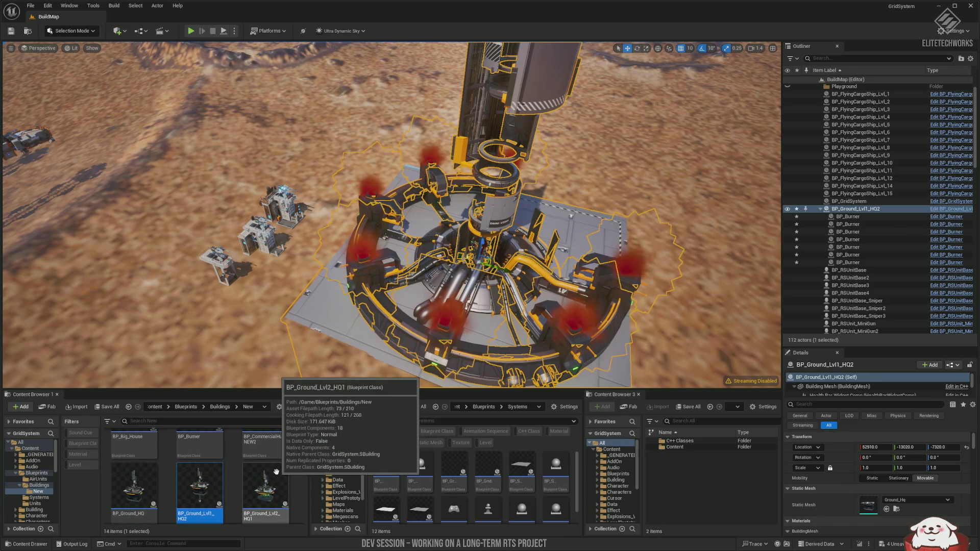
{"action": "scroll", "coordinate": [280, 474], "scroll_direction": "up", "scroll_amount": 1}
{"action": "scroll", "coordinate": [279, 474], "scroll_direction": "down", "scroll_amount": 3}
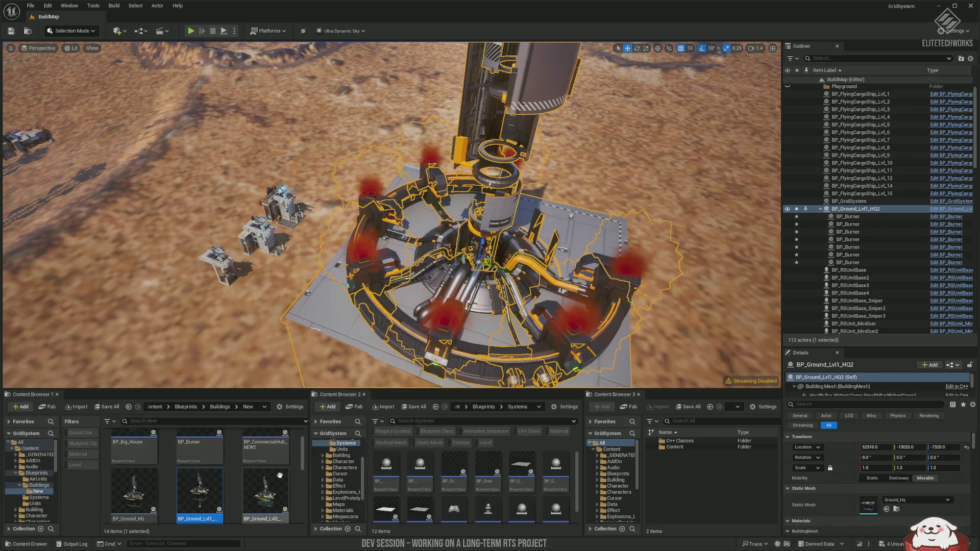
{"action": "left_click_drag", "start_coordinate": [496, 345], "coordinate": [708, 233]}
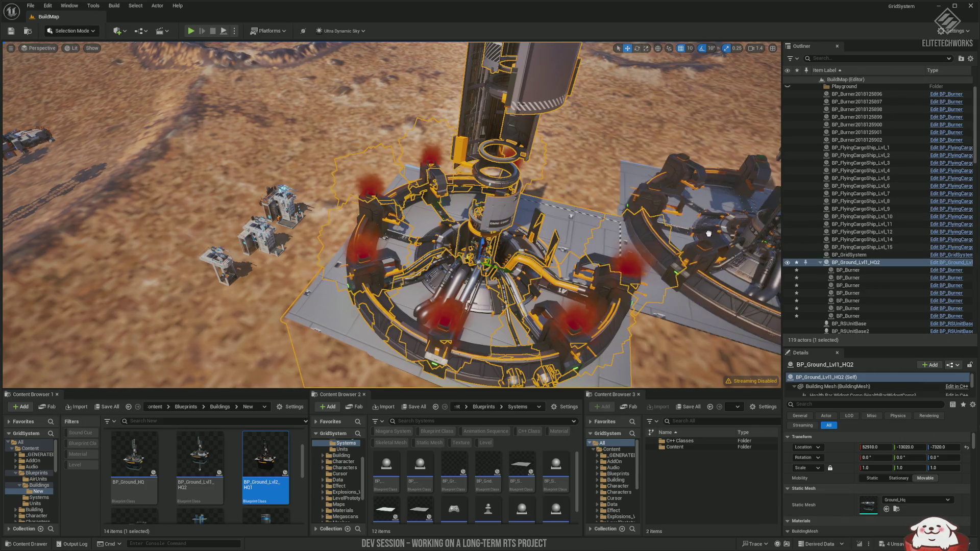
{"action": "left_click_drag", "start_coordinate": [720, 188], "coordinate": [720, 189]}
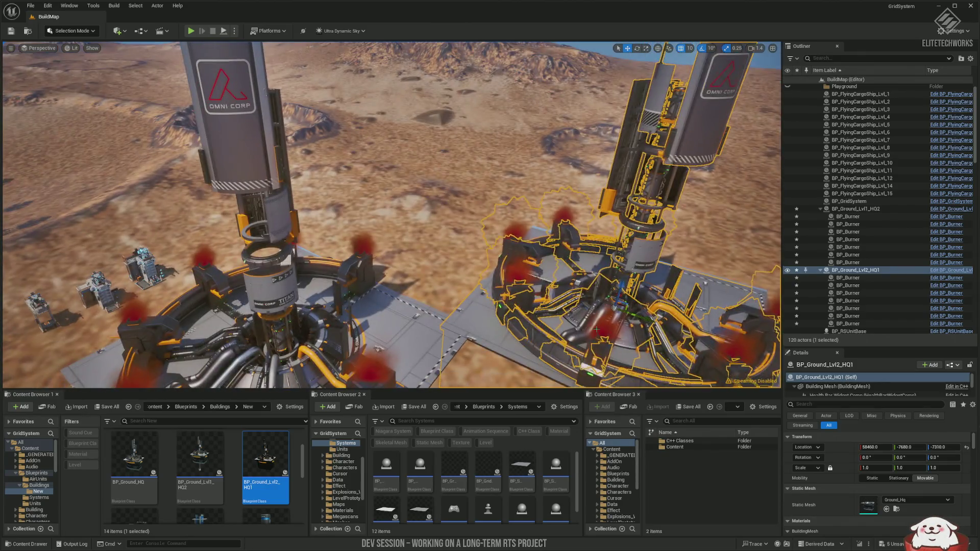
{"action": "key", "text": "ctrl+z"}
{"action": "key", "text": "f"}
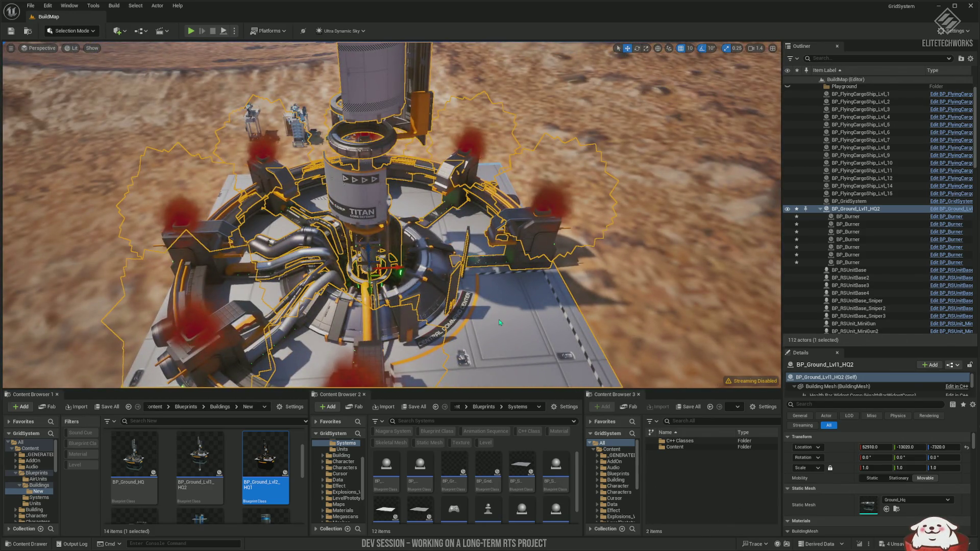
Place BP_Ground_Lvl2_HQ1 beside the first HQ, view both, and open the play modes list.
{"action": "key", "text": "alt+p"}
{"action": "key", "text": "Escape"}
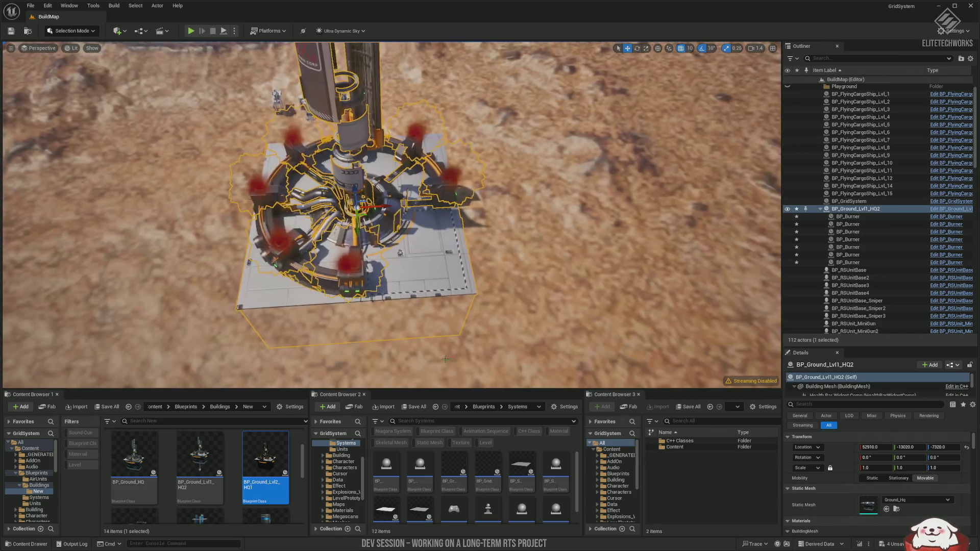
{"action": "mouse_move", "coordinate": [445, 359]}
{"action": "left_mouse_down"}
{"action": "mouse_move", "coordinate": [408, 357]}
{"action": "mouse_move", "coordinate": [375, 412]}
{"action": "left_mouse_up"}
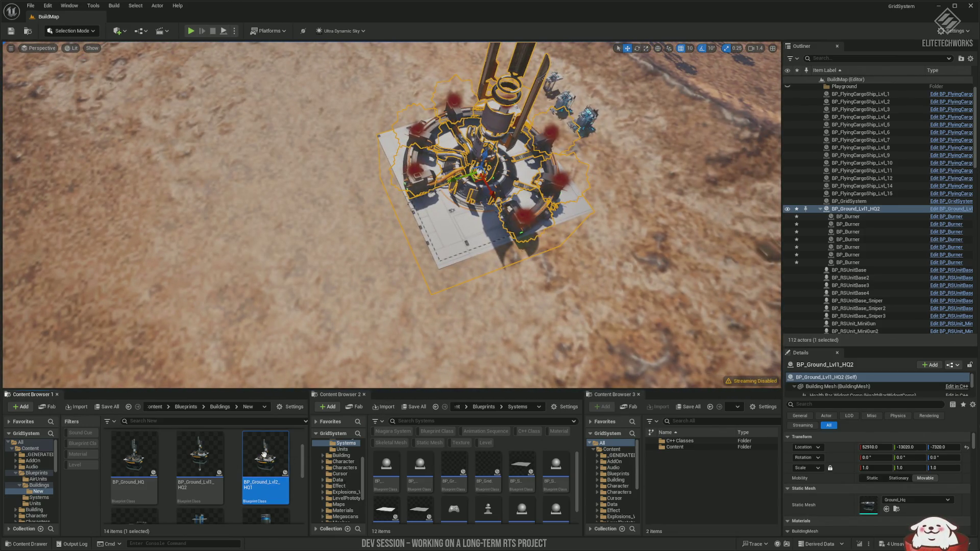
{"action": "left_click_drag", "start_coordinate": [279, 229], "coordinate": [307, 228]}
{"action": "left_click_drag", "start_coordinate": [357, 306], "coordinate": [357, 240]}
{"action": "left_click_drag", "start_coordinate": [524, 337], "coordinate": [524, 315]}
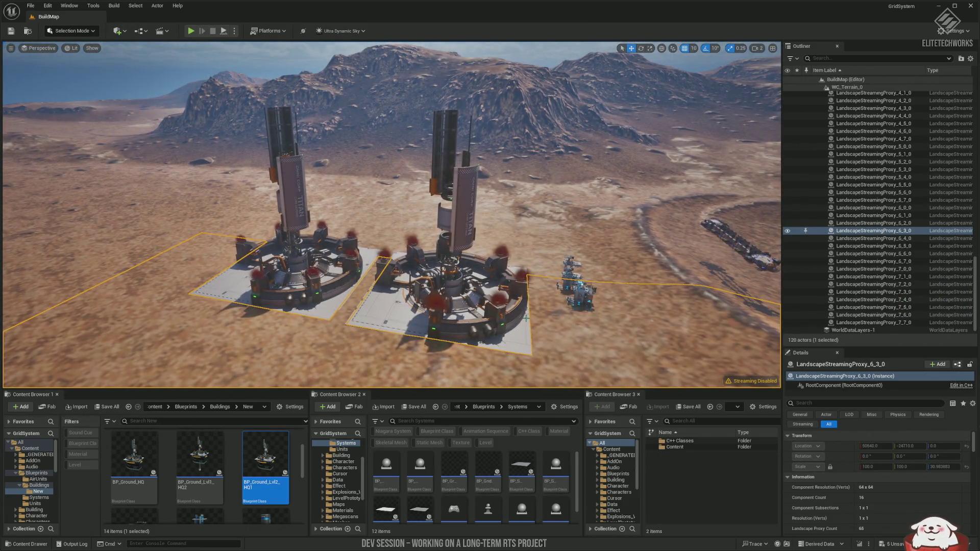
{"action": "left_click", "coordinate": [235, 33]}
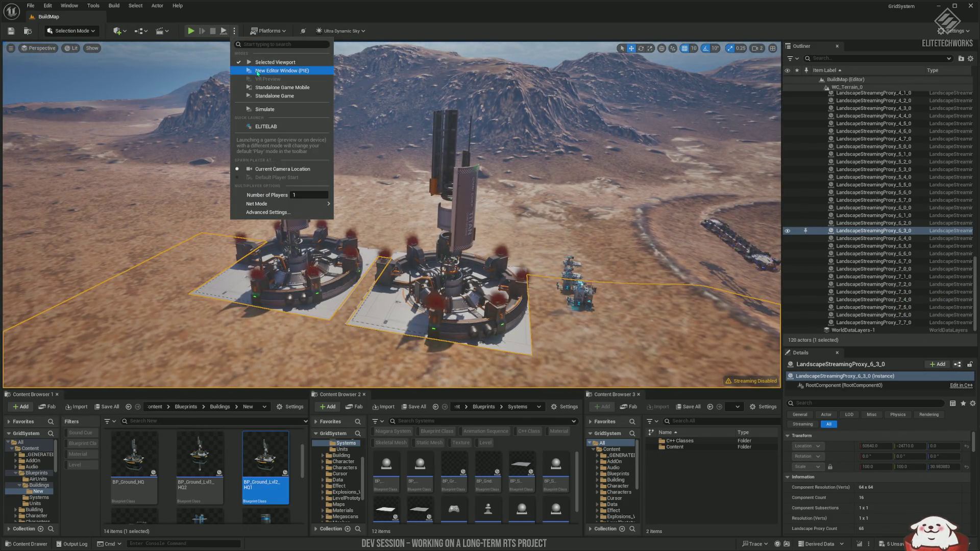
{"action": "left_click", "coordinate": [258, 72]}
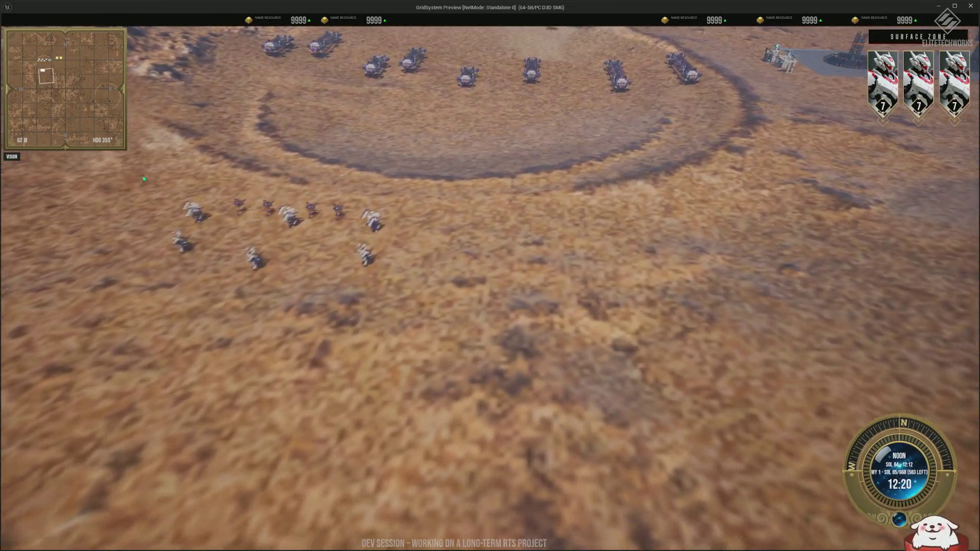
{"action": "left_click_drag", "start_coordinate": [144, 178], "coordinate": [388, 270]}
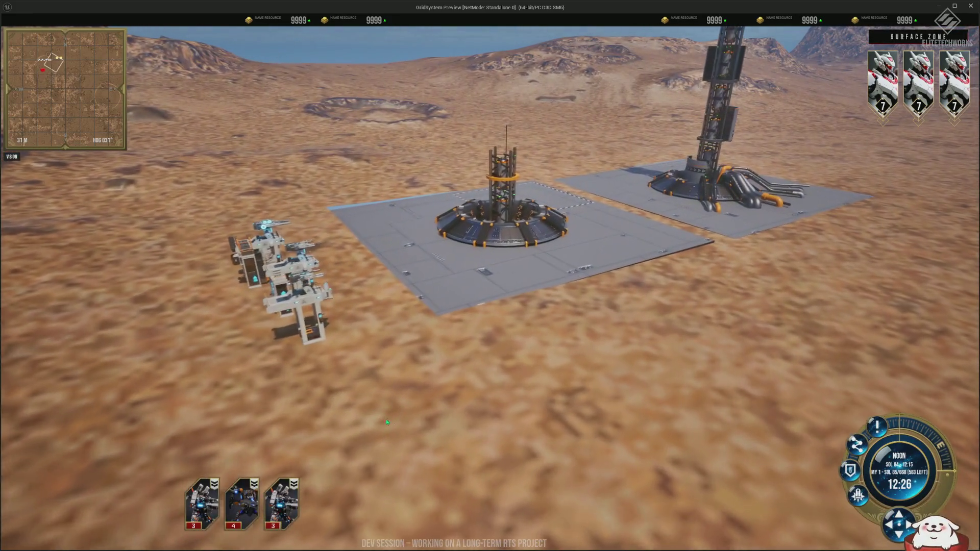
{"action": "left_click_drag", "start_coordinate": [277, 400], "coordinate": [623, 290]}
{"action": "left_click_drag", "start_coordinate": [224, 446], "coordinate": [712, 298]}
{"action": "left_click_drag", "start_coordinate": [571, 338], "coordinate": [571, 337]}
{"action": "scroll", "coordinate": [270, 226], "scroll_direction": "up", "scroll_amount": 5}
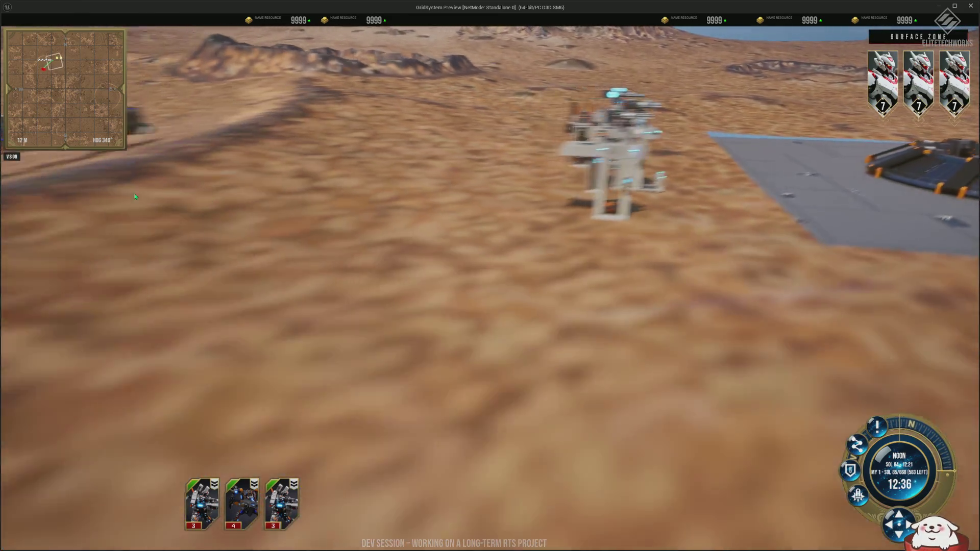
{"action": "scroll", "coordinate": [135, 197], "scroll_direction": "down", "scroll_amount": 3}
{"action": "key", "text": "q"}
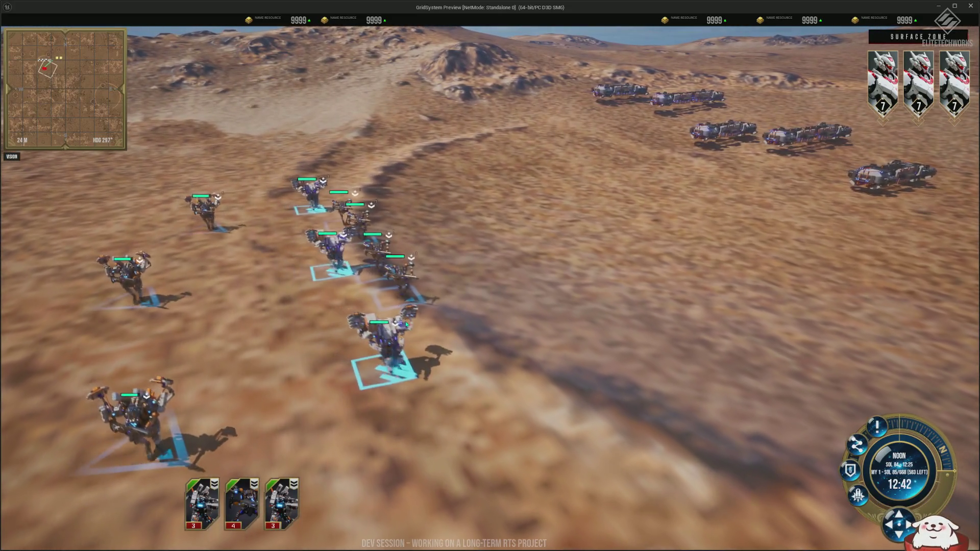
{"action": "key", "text": "e"}
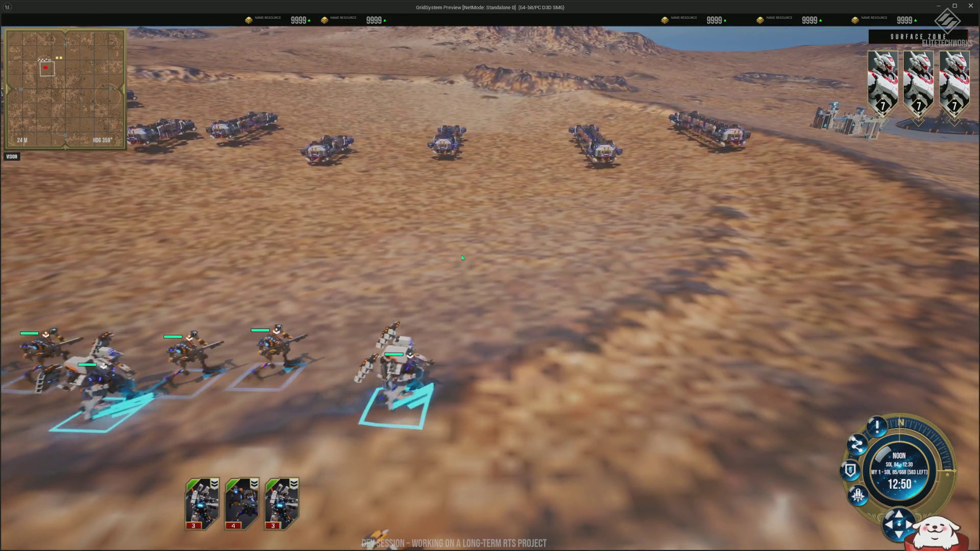
{"action": "key", "text": "e"}
{"action": "key", "text": "e"}
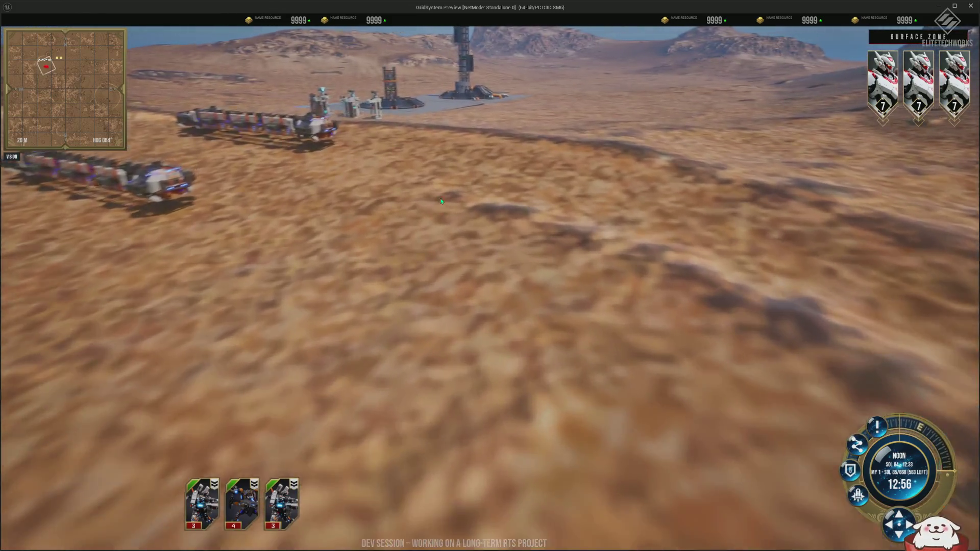
{"action": "scroll", "coordinate": [441, 200], "scroll_direction": "down", "scroll_amount": 5}
{"action": "left_click_drag", "start_coordinate": [556, 448], "coordinate": [183, 229]}
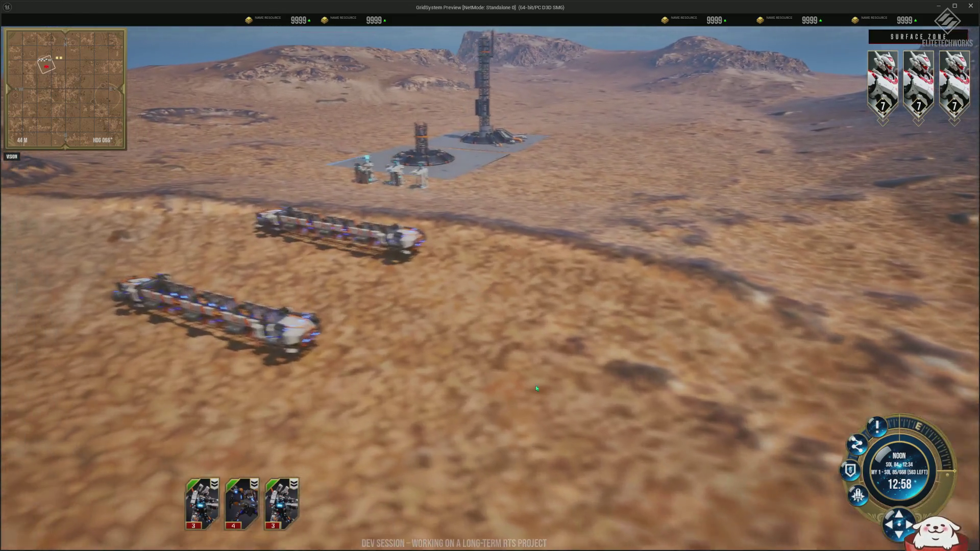
{"action": "key", "text": "e"}
{"action": "scroll", "coordinate": [302, 118], "scroll_direction": "up", "scroll_amount": 3}
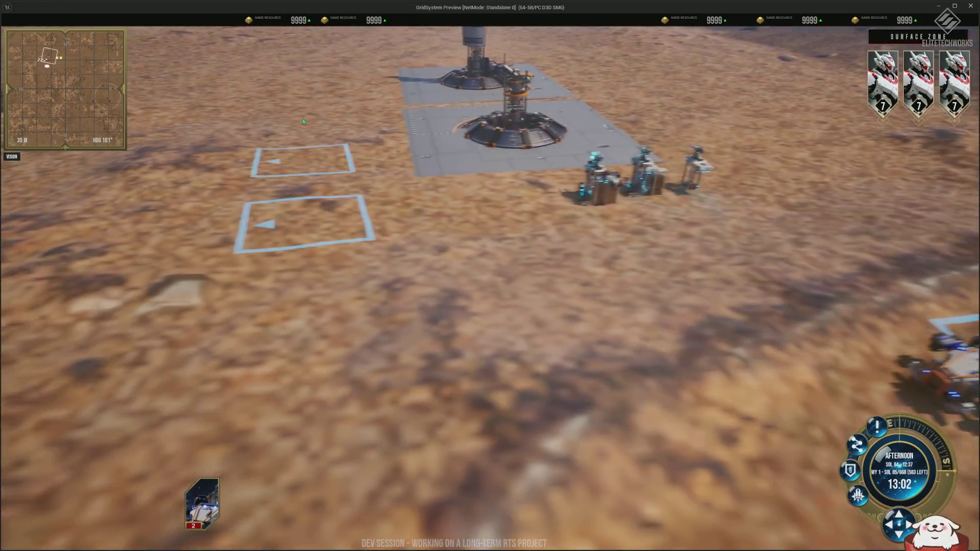
{"action": "key", "text": "q"}
{"action": "scroll", "coordinate": [497, 197], "scroll_direction": "down", "scroll_amount": 3}
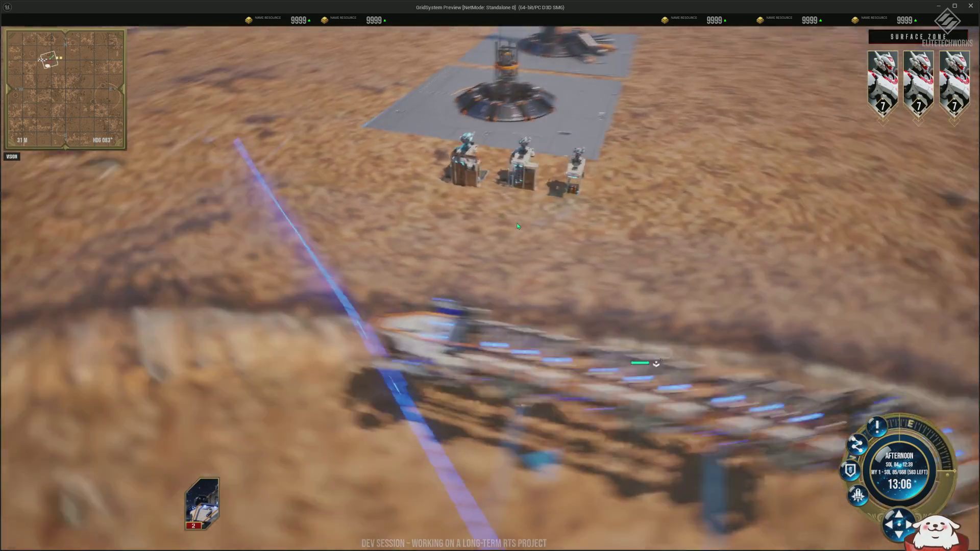
{"action": "key", "text": "q"}
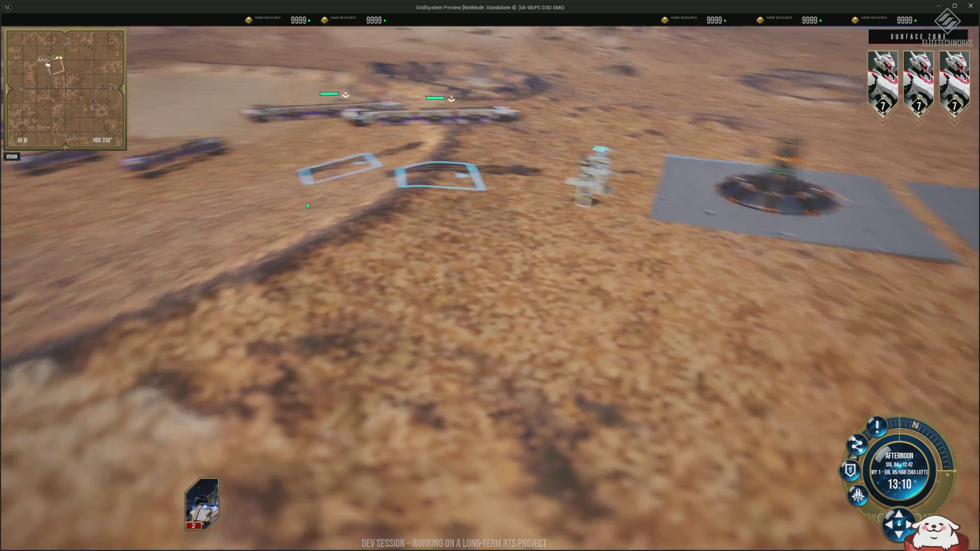
{"action": "scroll", "coordinate": [307, 203], "scroll_direction": "up", "scroll_amount": 2}
{"action": "key", "text": "q"}
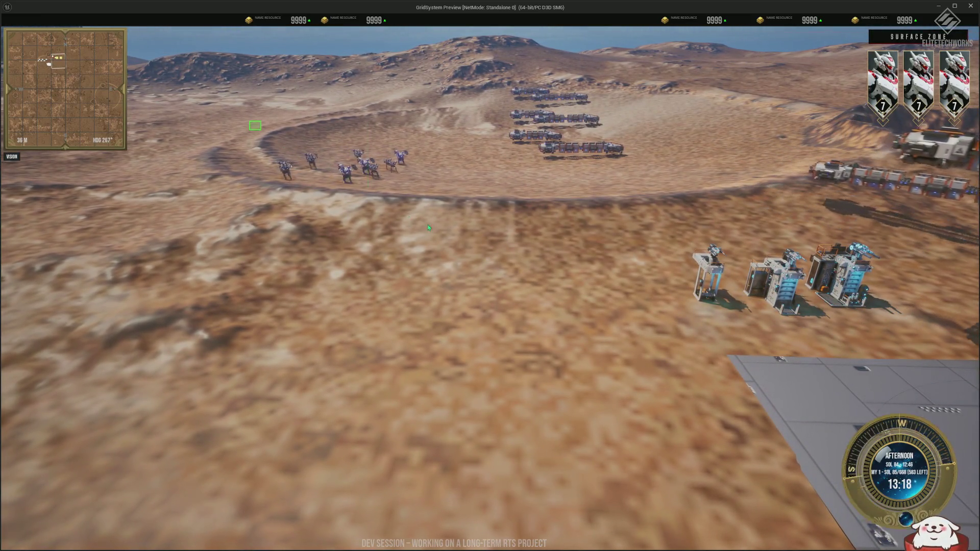
{"action": "scroll", "coordinate": [452, 241], "scroll_direction": "down", "scroll_amount": 5}
{"action": "key", "text": "e"}
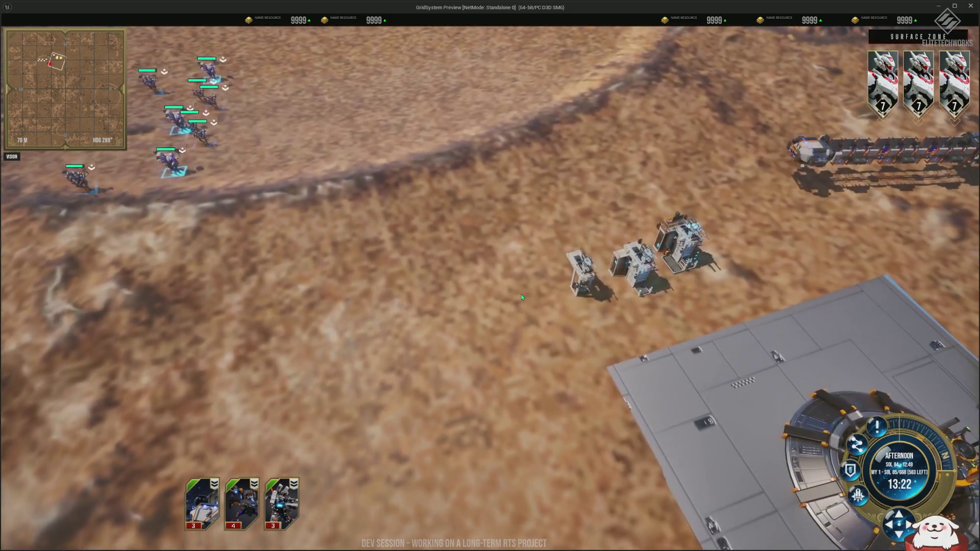
{"action": "scroll", "coordinate": [567, 305], "scroll_direction": "up", "scroll_amount": 8}
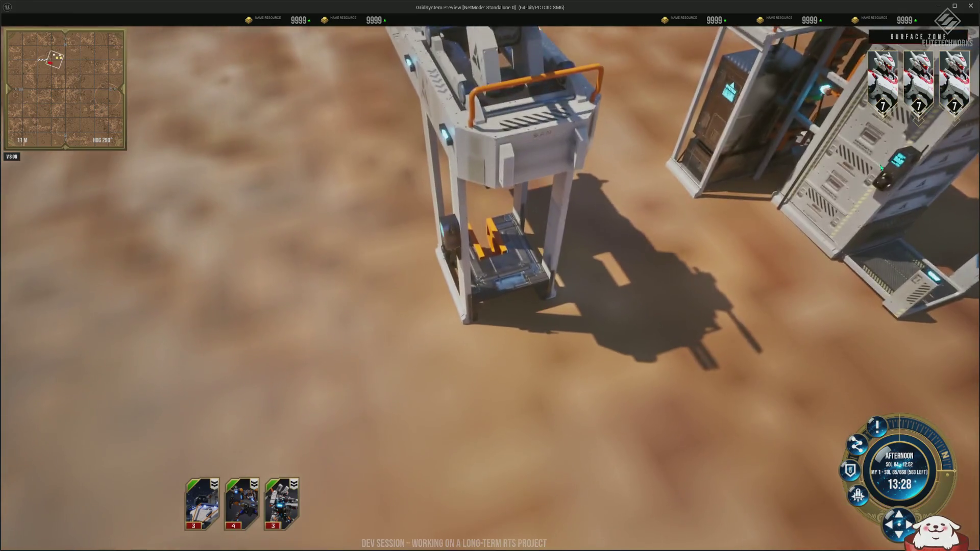
{"action": "scroll", "coordinate": [880, 168], "scroll_direction": "down", "scroll_amount": 5}
{"action": "key", "text": "q"}
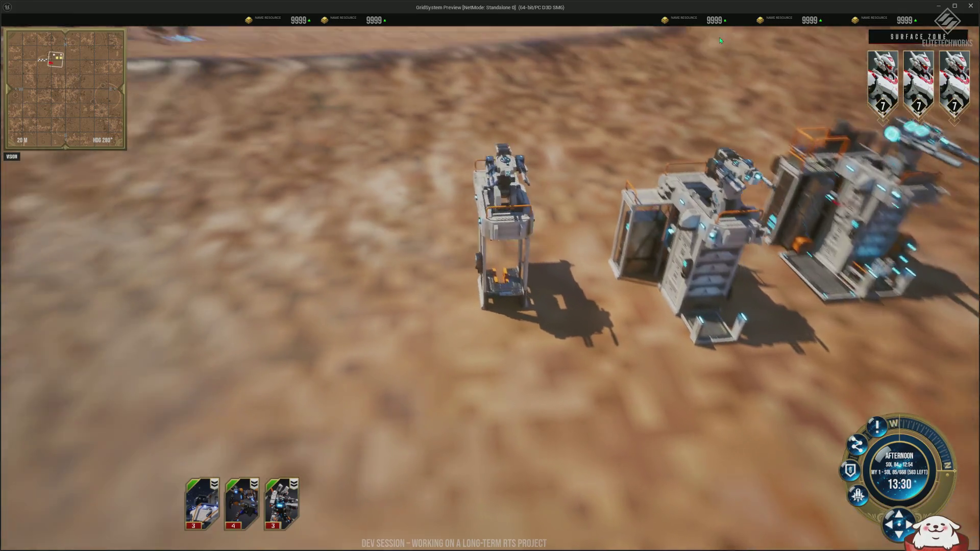
{"action": "scroll", "coordinate": [497, 35], "scroll_direction": "up", "scroll_amount": 5}
{"action": "scroll", "coordinate": [383, 46], "scroll_direction": "down", "scroll_amount": 4}
{"action": "key", "text": "q"}
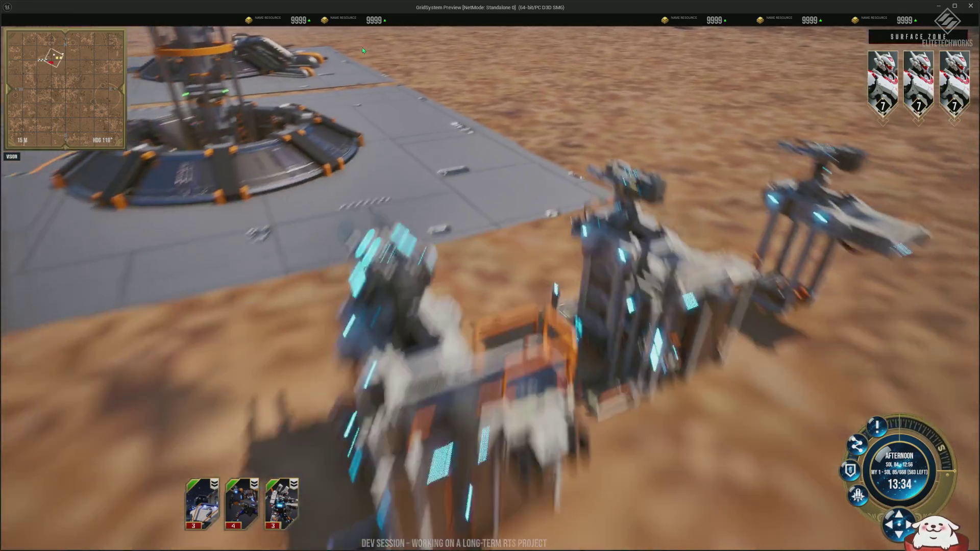
{"action": "key", "text": "q"}
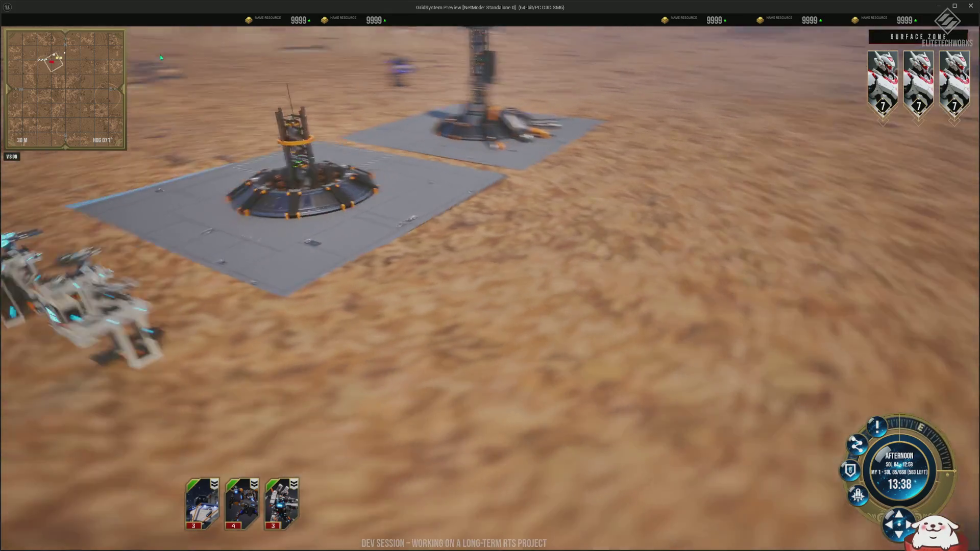
{"action": "scroll", "coordinate": [294, 269], "scroll_direction": "up", "scroll_amount": 5}
{"action": "scroll", "coordinate": [294, 268], "scroll_direction": "down", "scroll_amount": 4}
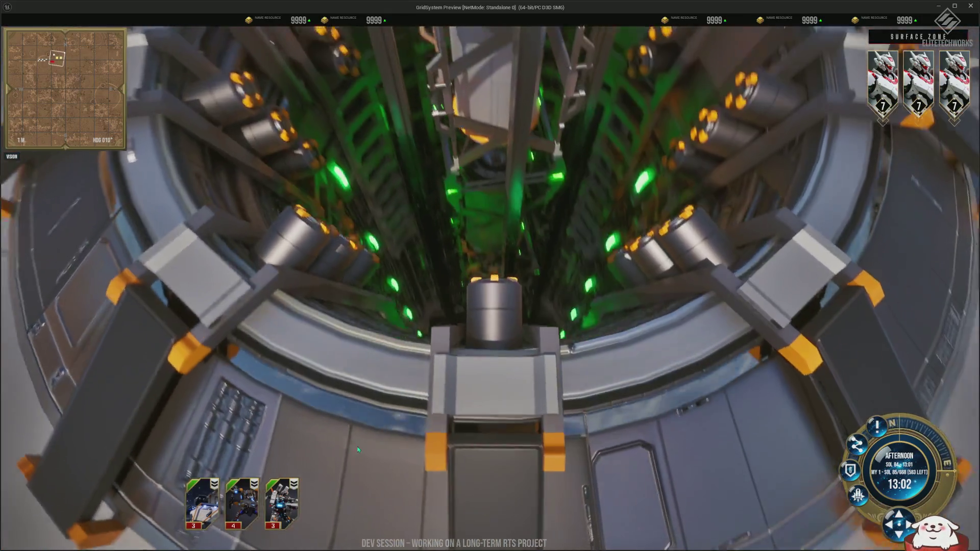
{"action": "scroll", "coordinate": [354, 227], "scroll_direction": "down", "scroll_amount": 2}
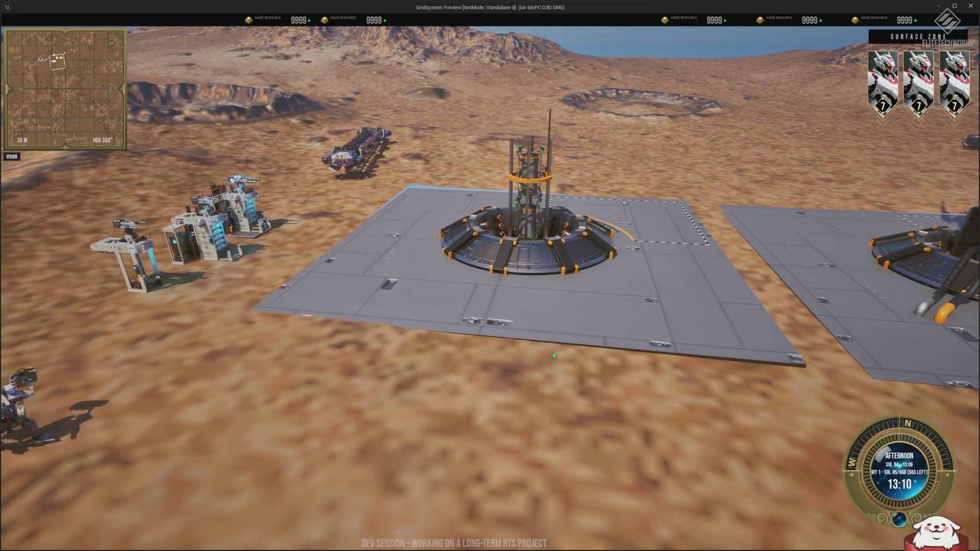
{"action": "key", "text": "d"}
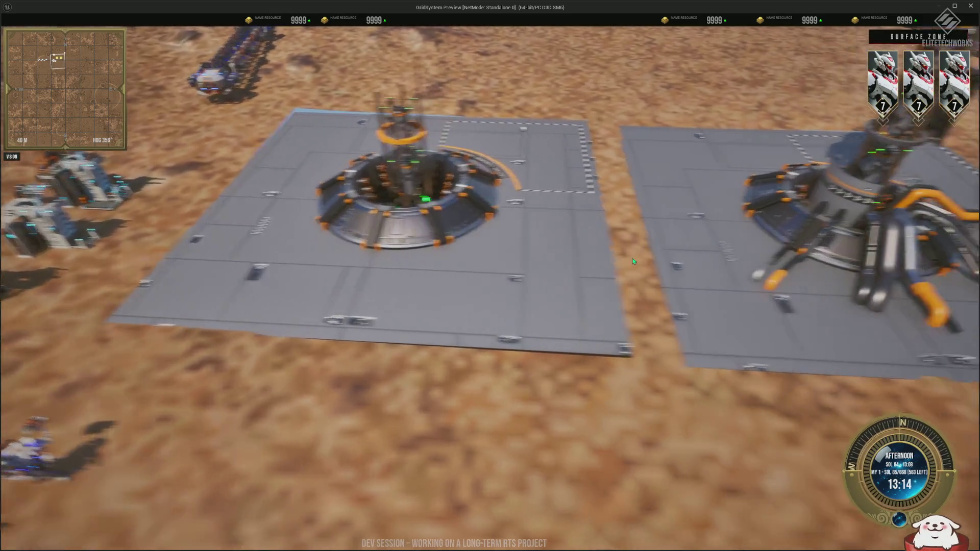
Orbit and zoom the camera around the two animated HQ command towers.
{"action": "scroll", "coordinate": [633, 238], "scroll_direction": "up", "scroll_amount": 2}
{"action": "key", "text": "q"}
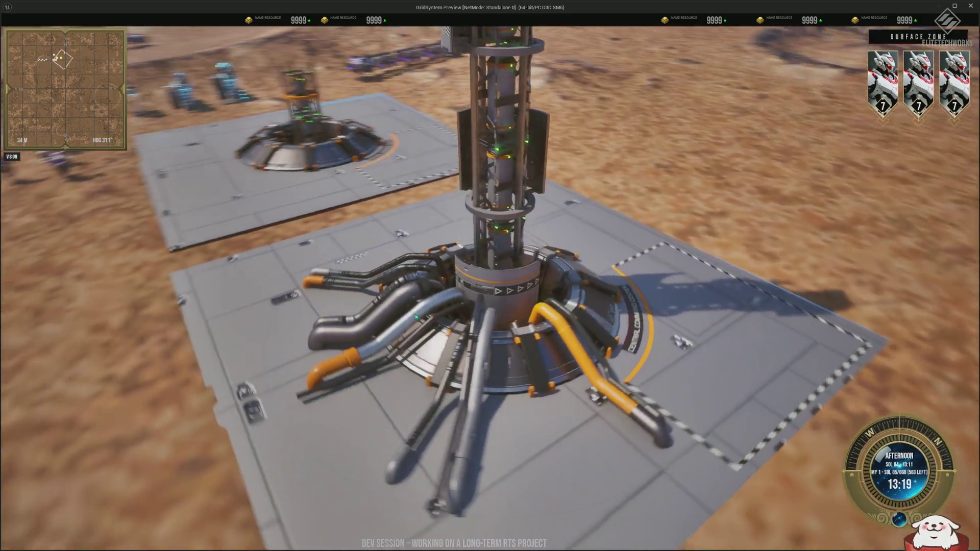
{"action": "key", "text": "q"}
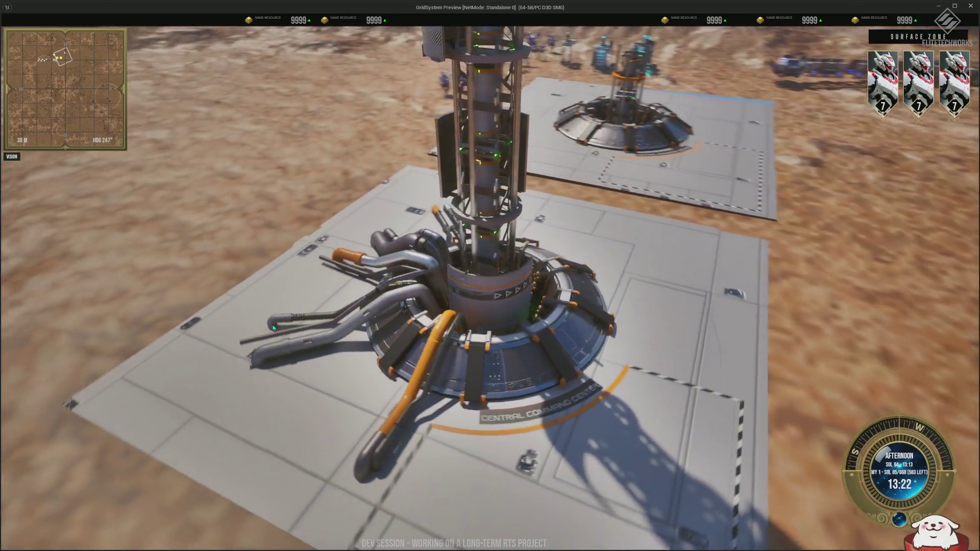
{"action": "scroll", "coordinate": [226, 327], "scroll_direction": "down", "scroll_amount": 2}
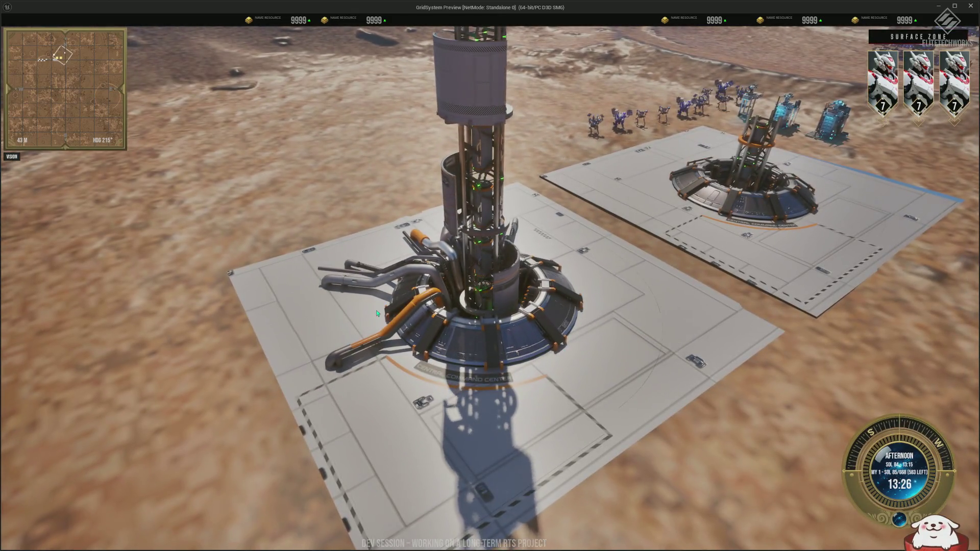
{"action": "scroll", "coordinate": [668, 315], "scroll_direction": "down", "scroll_amount": 4}
{"action": "key", "text": "q"}
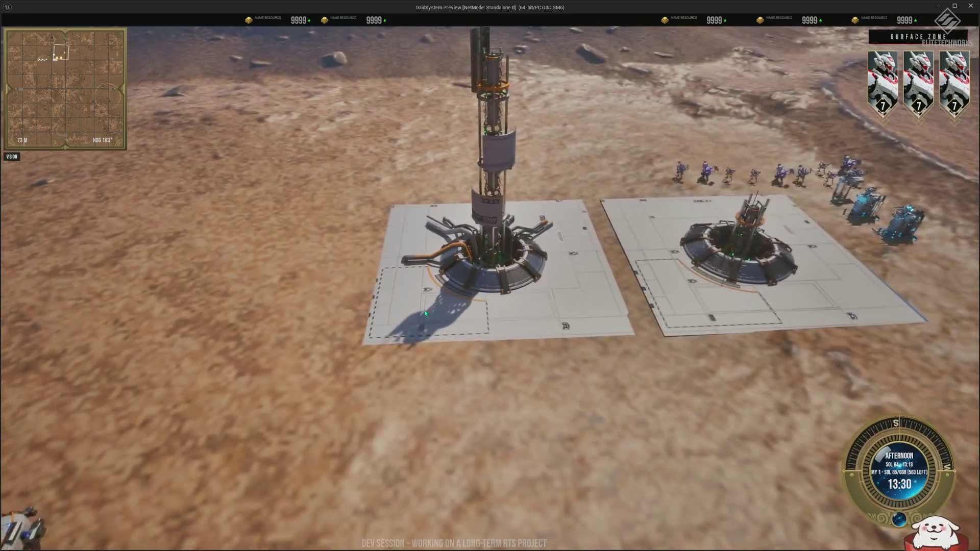
{"action": "key", "text": "b"}
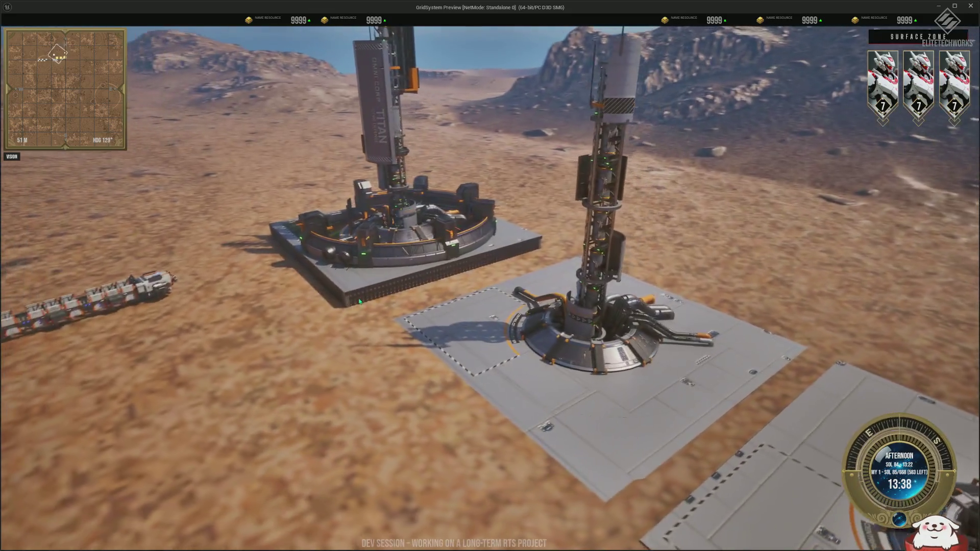
{"action": "scroll", "coordinate": [624, 356], "scroll_direction": "up", "scroll_amount": 5}
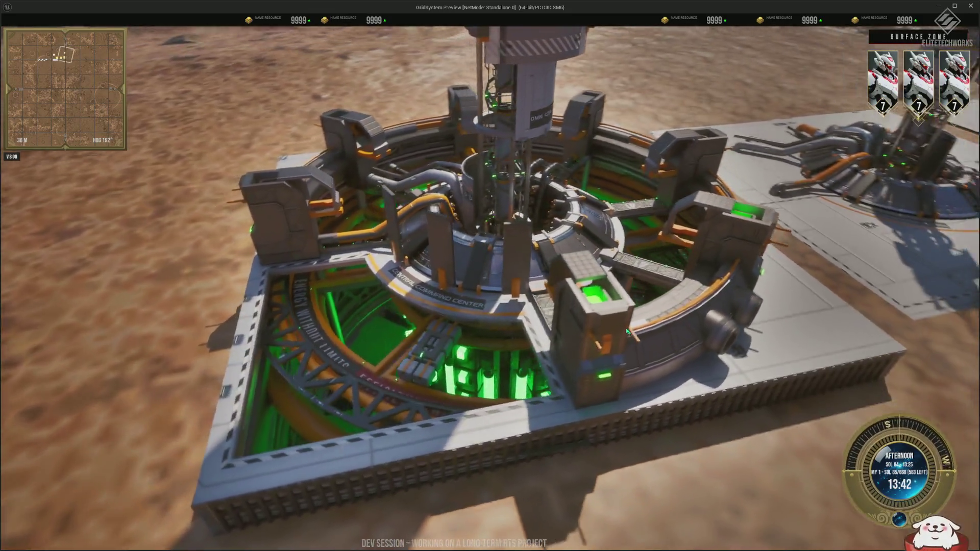
{"action": "scroll", "coordinate": [715, 347], "scroll_direction": "up", "scroll_amount": 4}
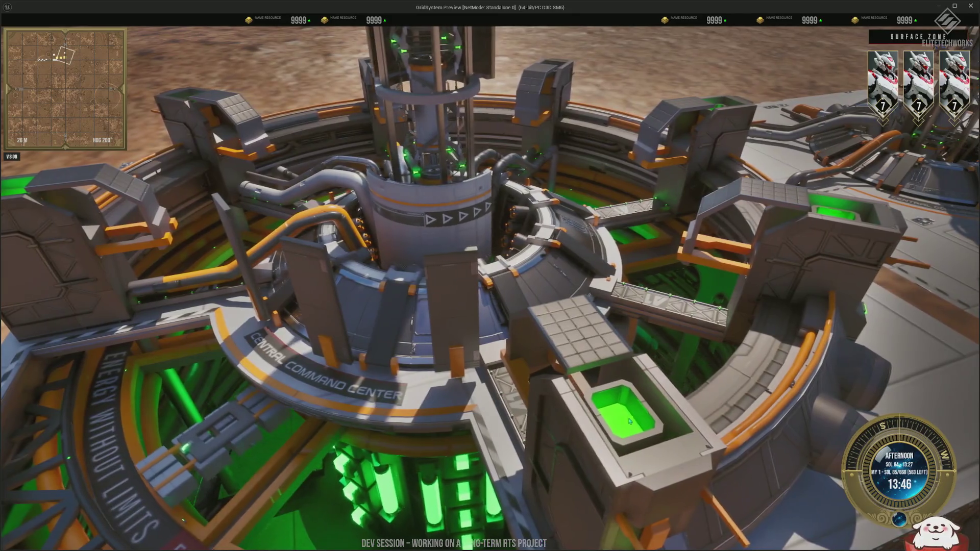
{"action": "scroll", "coordinate": [616, 376], "scroll_direction": "up", "scroll_amount": 2}
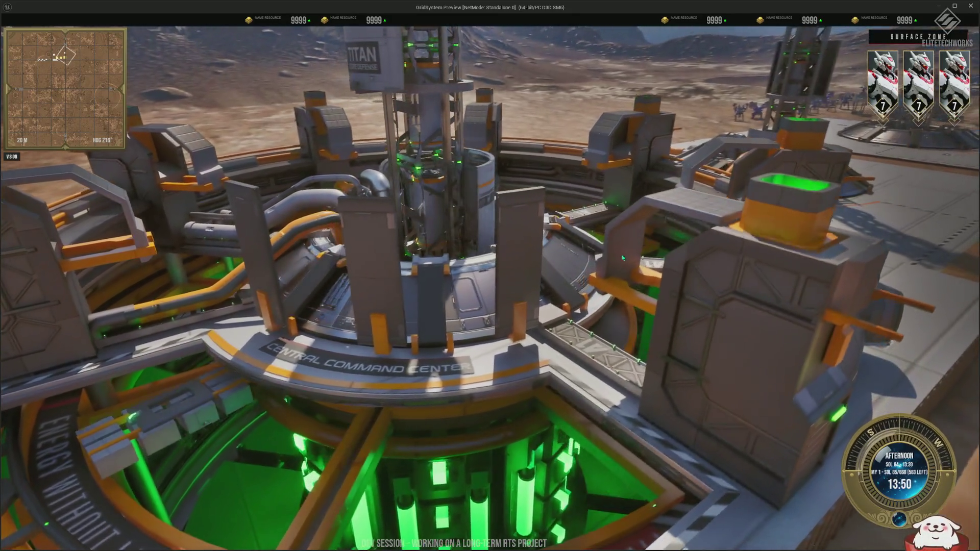
Zoom out past the surface into Space Orbit and pick the Space Factory building.
{"action": "scroll", "coordinate": [757, 232], "scroll_direction": "down", "scroll_amount": 5}
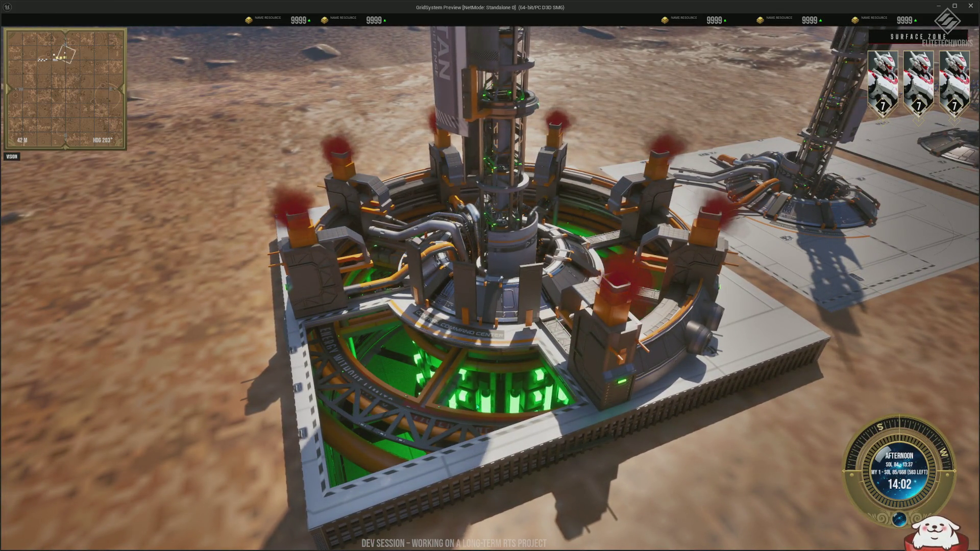
{"action": "scroll", "coordinate": [700, 336], "scroll_direction": "down", "scroll_amount": 4}
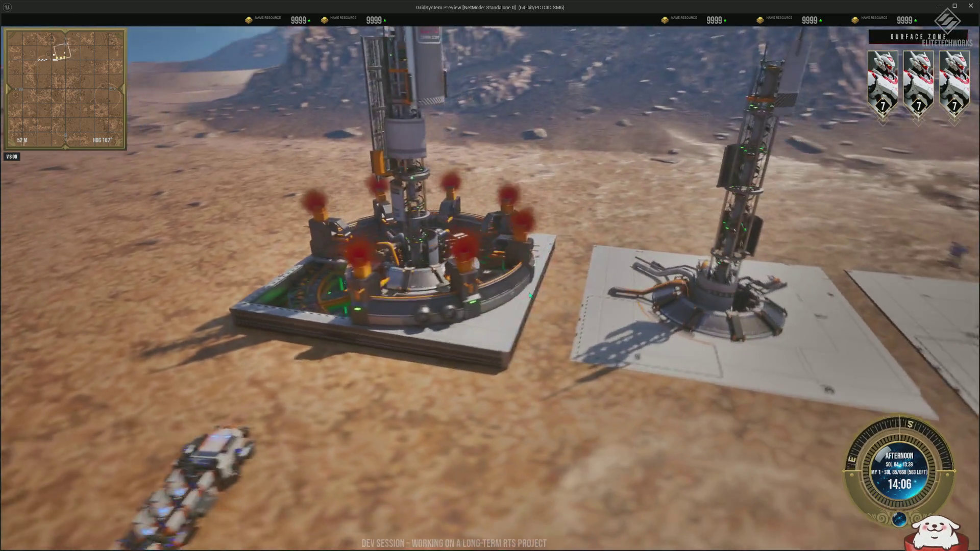
{"action": "scroll", "coordinate": [570, 323], "scroll_direction": "down", "scroll_amount": 3}
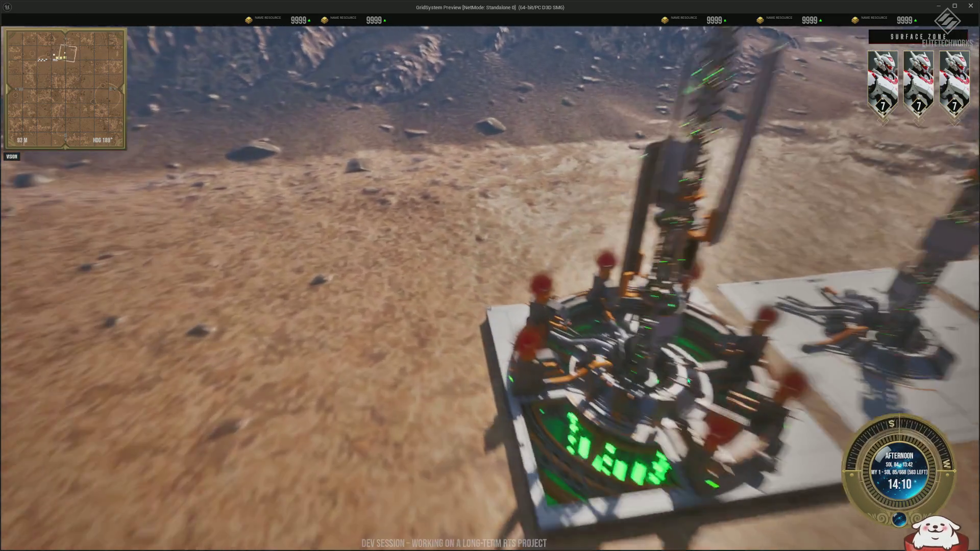
{"action": "scroll", "coordinate": [687, 376], "scroll_direction": "down", "scroll_amount": 3}
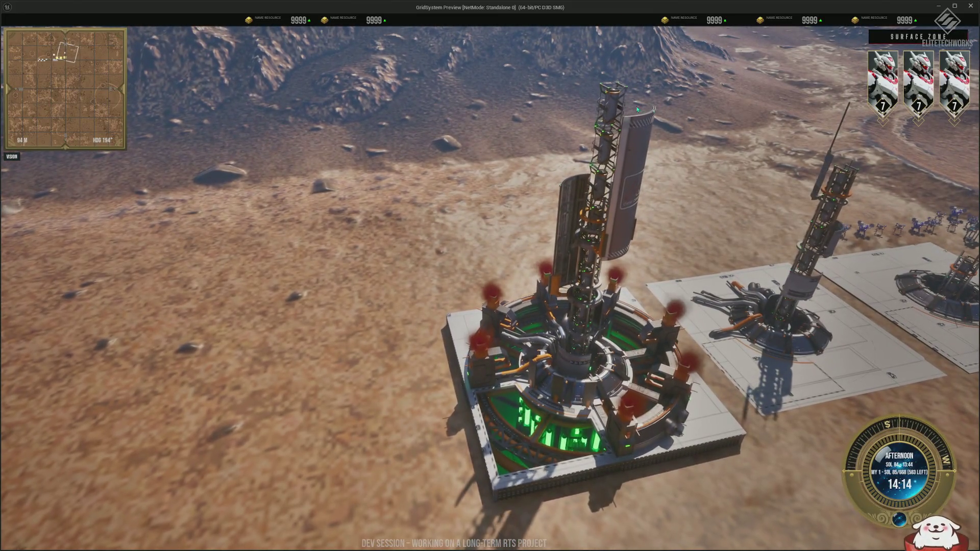
{"action": "left_click_drag", "start_coordinate": [626, 145], "coordinate": [485, 226]}
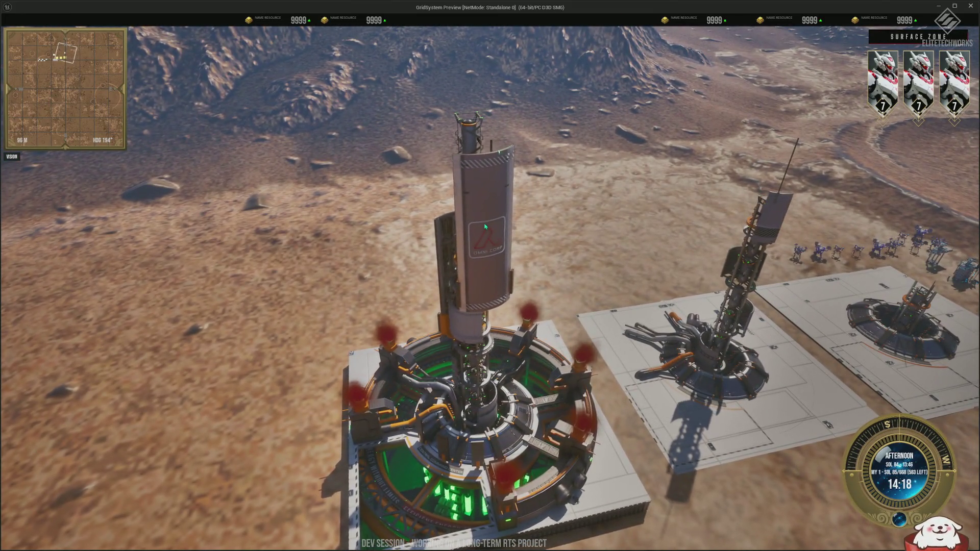
{"action": "scroll", "coordinate": [485, 227], "scroll_direction": "up", "scroll_amount": 3}
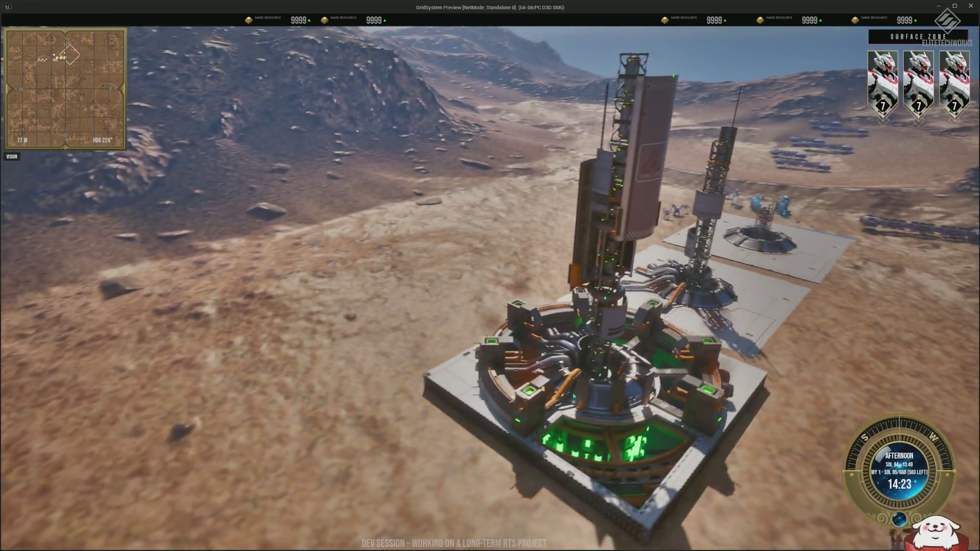
{"action": "scroll", "coordinate": [573, 395], "scroll_direction": "down", "scroll_amount": 5}
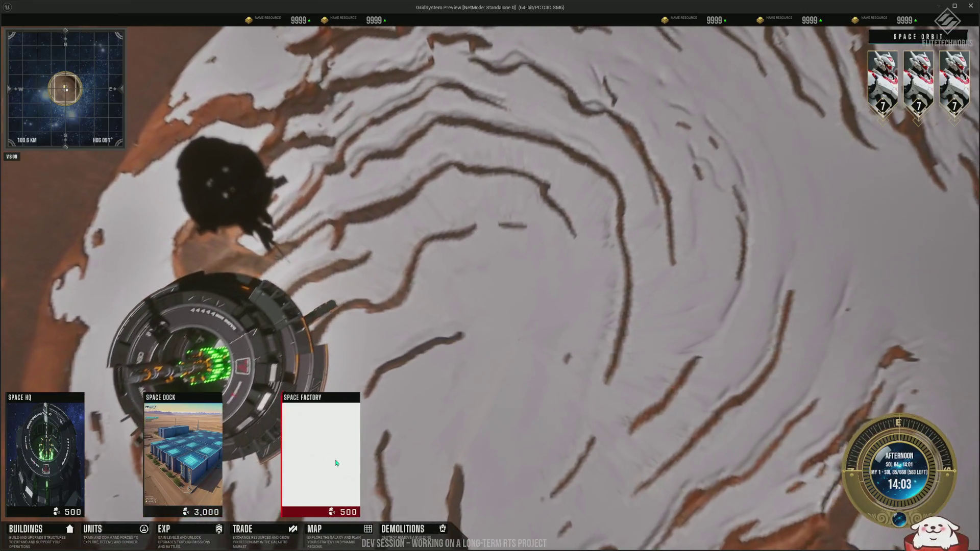
{"action": "left_click", "coordinate": [336, 463]}
Place the Space Factory in orbit above the ice cap and swing the view toward it.
{"action": "left_click", "coordinate": [438, 250]}
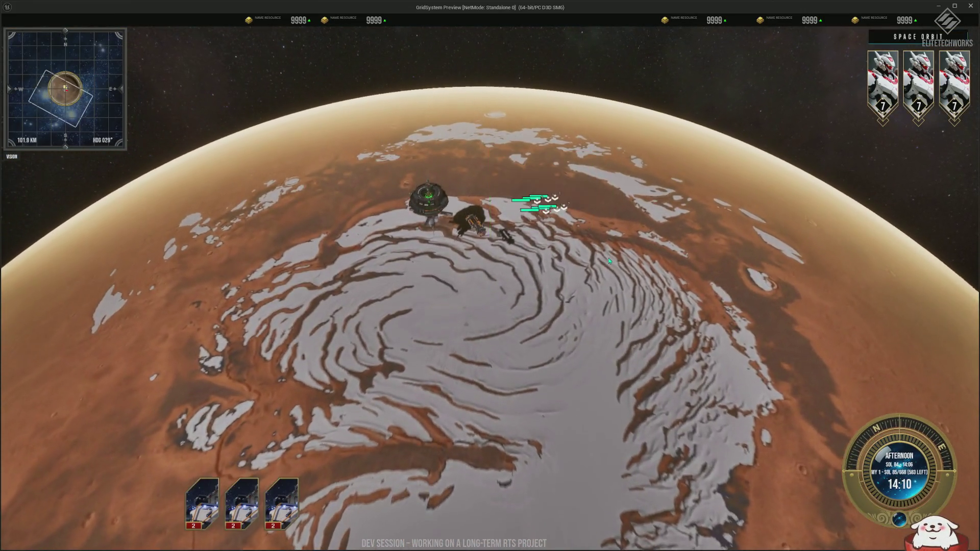
{"action": "scroll", "coordinate": [500, 298], "scroll_direction": "up", "scroll_amount": 10}
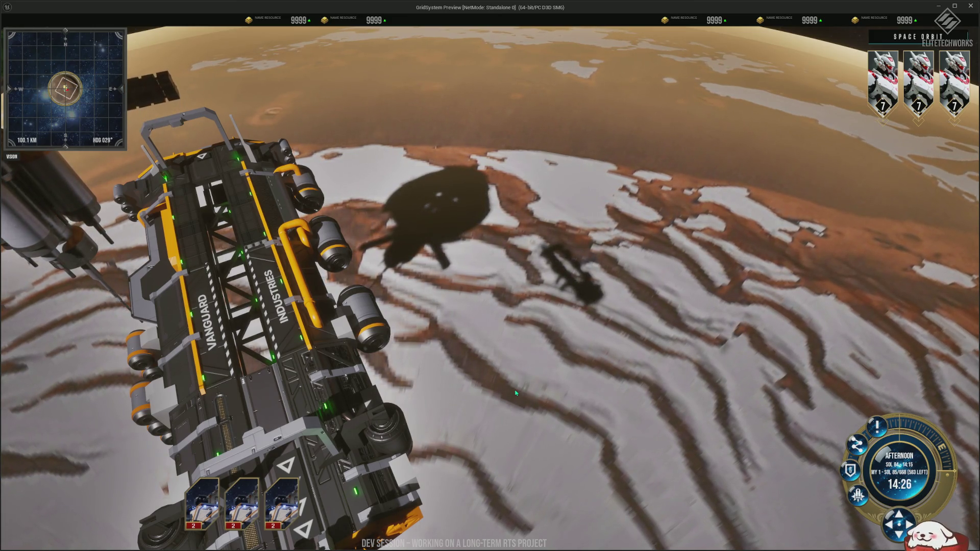
{"action": "mouse_move", "coordinate": [465, 337]}
{"action": "left_mouse_down"}
{"action": "mouse_move", "coordinate": [865, 279]}
{"action": "mouse_move", "coordinate": [499, 337]}
{"action": "mouse_move", "coordinate": [663, 287]}
{"action": "mouse_move", "coordinate": [577, 344]}
{"action": "mouse_move", "coordinate": [566, 381]}
{"action": "mouse_move", "coordinate": [481, 370]}
{"action": "mouse_move", "coordinate": [497, 366]}
{"action": "mouse_move", "coordinate": [425, 375]}
{"action": "mouse_move", "coordinate": [368, 319]}
{"action": "mouse_move", "coordinate": [402, 399]}
{"action": "left_mouse_up"}
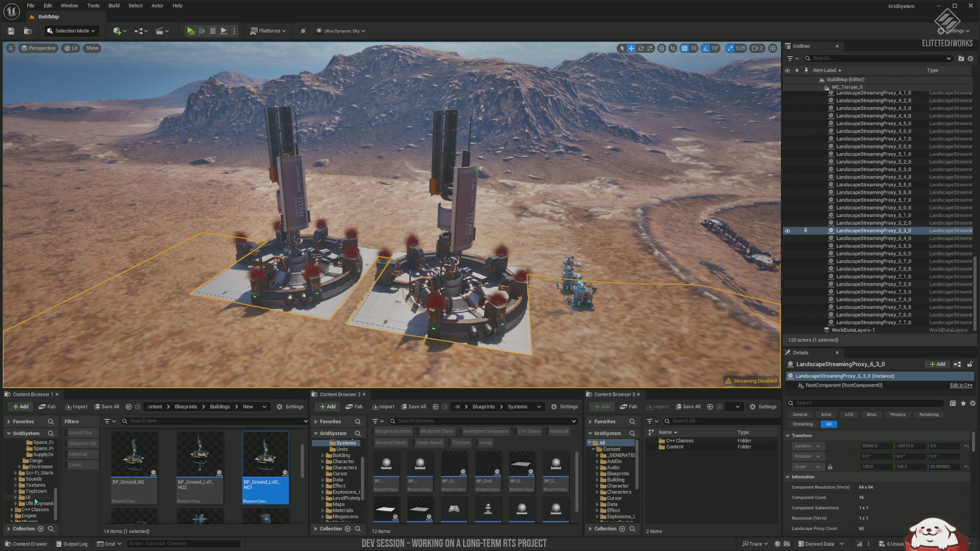
Open WBP_InspectPanel_Big from the UI folder, maximize its widget editor, and zoom the canvas.
{"action": "left_click", "coordinate": [28, 497]}
{"action": "scroll", "coordinate": [215, 494], "scroll_direction": "down", "scroll_amount": 2}
{"action": "scroll", "coordinate": [216, 494], "scroll_direction": "down", "scroll_amount": 3}
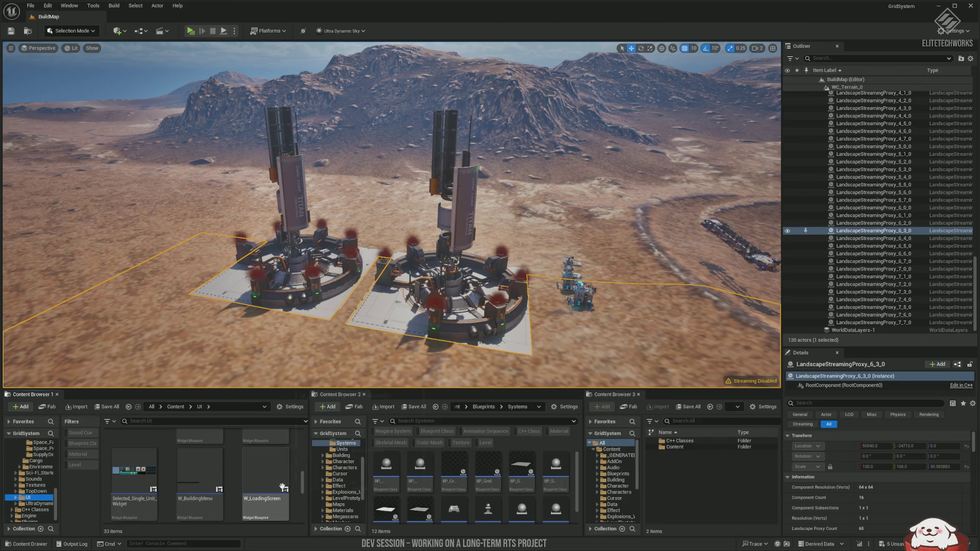
{"action": "scroll", "coordinate": [282, 488], "scroll_direction": "down", "scroll_amount": 3}
{"action": "scroll", "coordinate": [282, 489], "scroll_direction": "down", "scroll_amount": 1}
{"action": "double_click", "coordinate": [136, 476]}
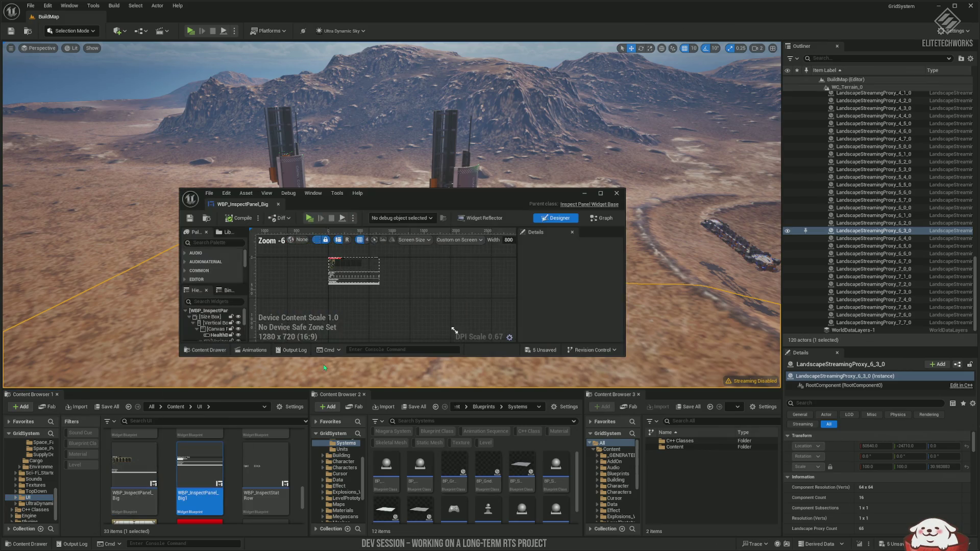
{"action": "double_click", "coordinate": [436, 204]}
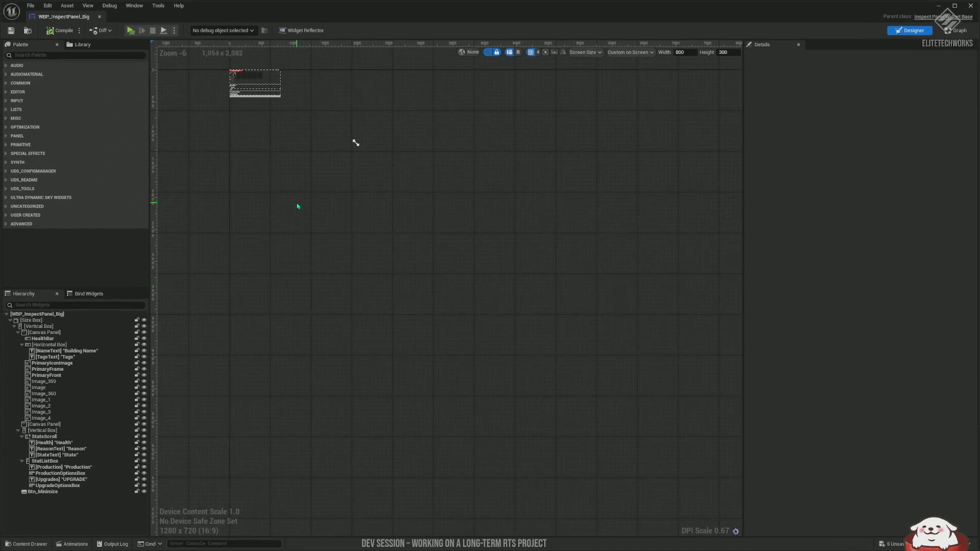
{"action": "scroll", "coordinate": [302, 193], "scroll_direction": "up", "scroll_amount": 10}
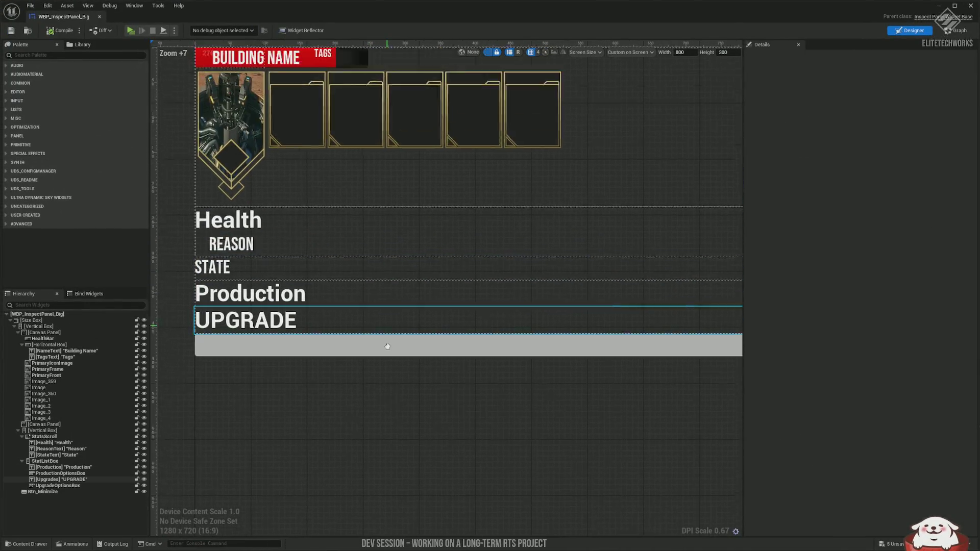
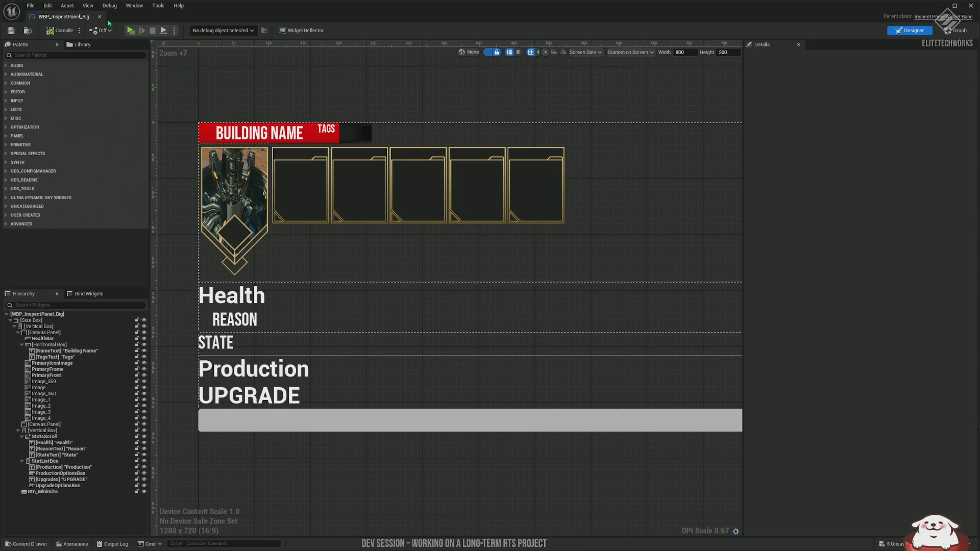
Move the first unit frame, Image_1, right to Position X 144.
{"action": "left_click_drag", "start_coordinate": [304, 191], "coordinate": [316, 214]}
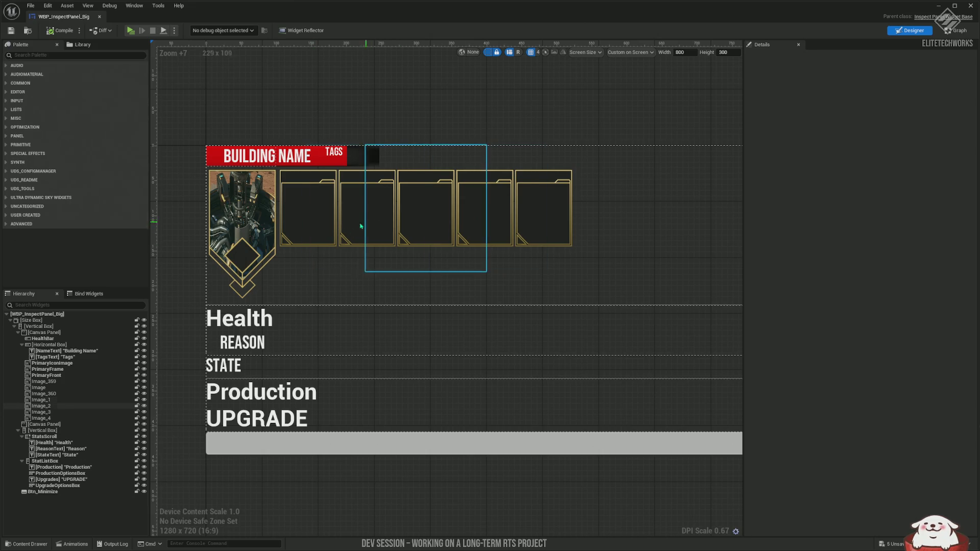
{"action": "scroll", "coordinate": [361, 226], "scroll_direction": "up", "scroll_amount": 4}
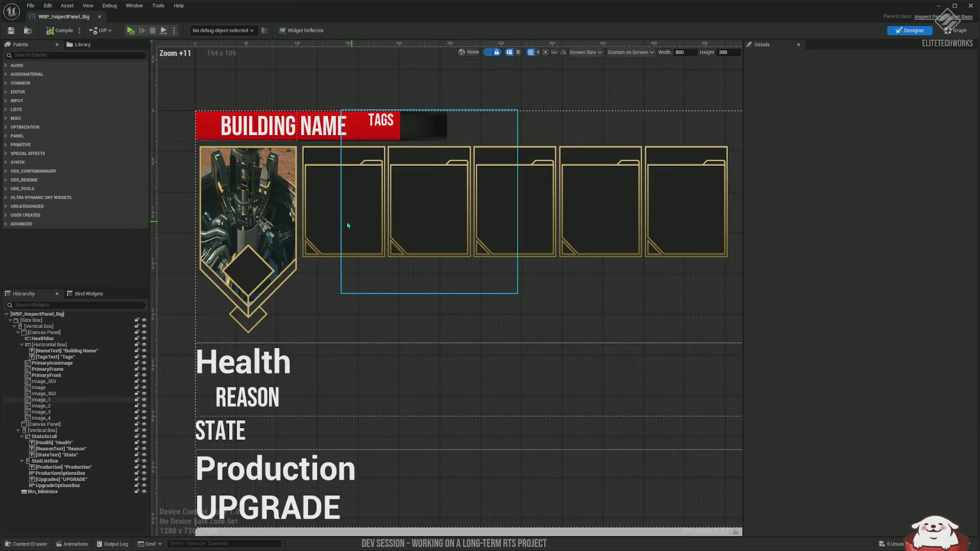
{"action": "mouse_move", "coordinate": [242, 218]}
{"action": "left_mouse_down"}
{"action": "mouse_move", "coordinate": [323, 201]}
{"action": "mouse_move", "coordinate": [449, 201]}
{"action": "left_mouse_up"}
Check the Image_2 and Image_4 frame positions, then switch to the Figma HUD mockup.
{"action": "left_click", "coordinate": [483, 202]}
{"action": "left_click", "coordinate": [639, 202]}
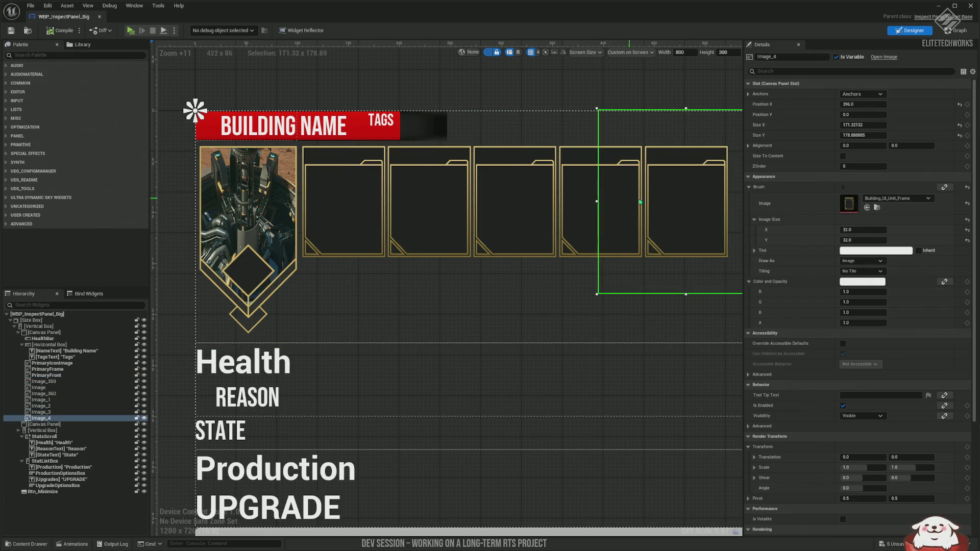
{"action": "scroll", "coordinate": [261, 306], "scroll_direction": "down", "scroll_amount": 3}
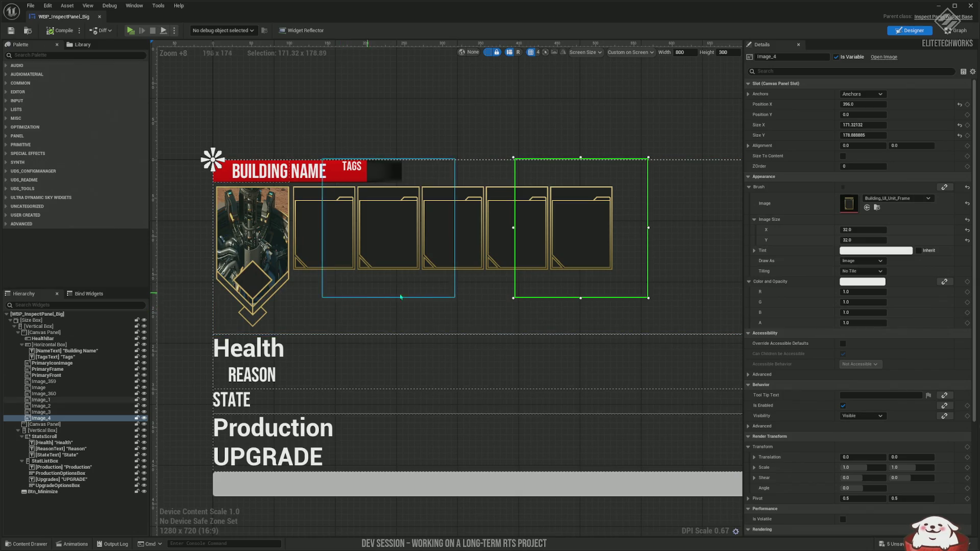
{"action": "key", "text": "alt+Tab"}
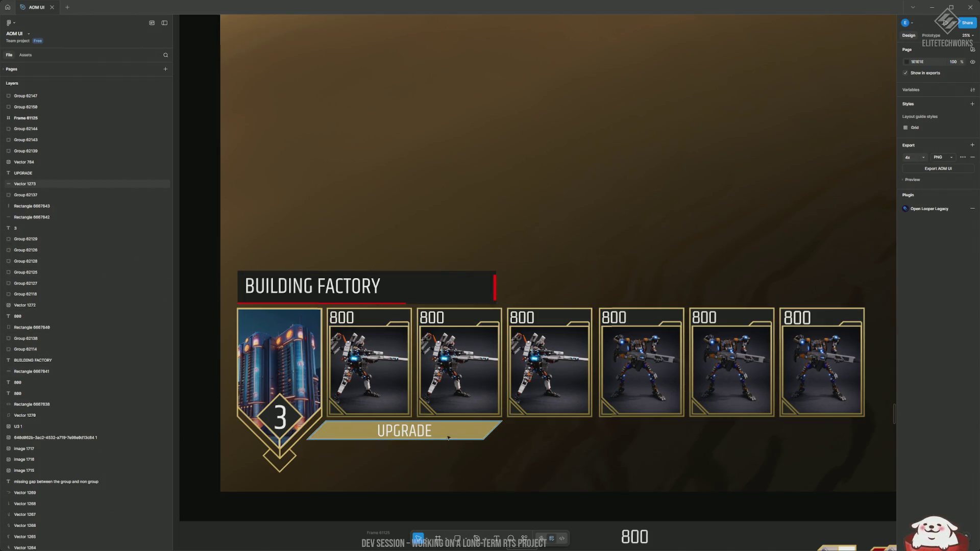
Select the UPGRADE bar, then drag the orb HUD group to a new canvas spot.
{"action": "left_click", "coordinate": [462, 435]}
{"action": "scroll", "coordinate": [581, 432], "scroll_direction": "down", "scroll_amount": 3}
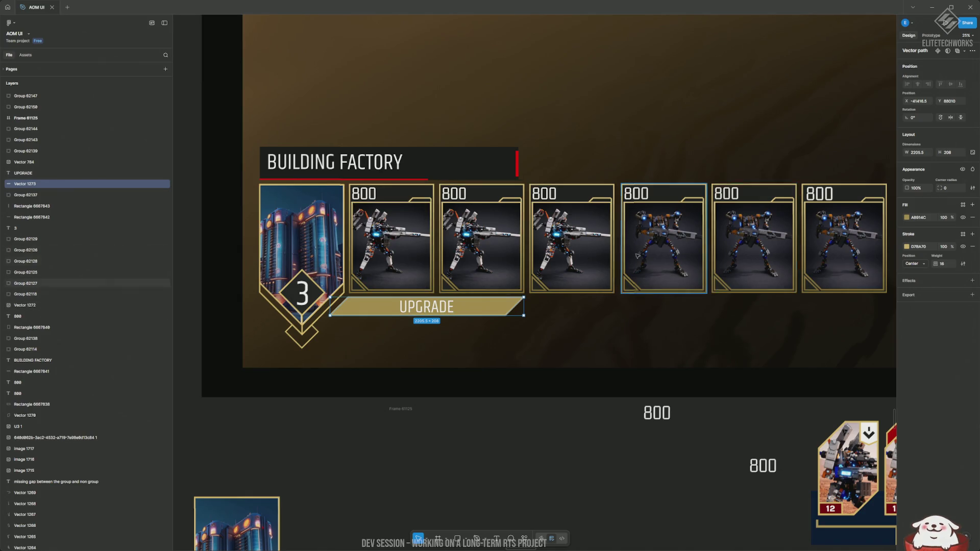
{"action": "scroll", "coordinate": [501, 323], "scroll_direction": "up", "scroll_amount": 1}
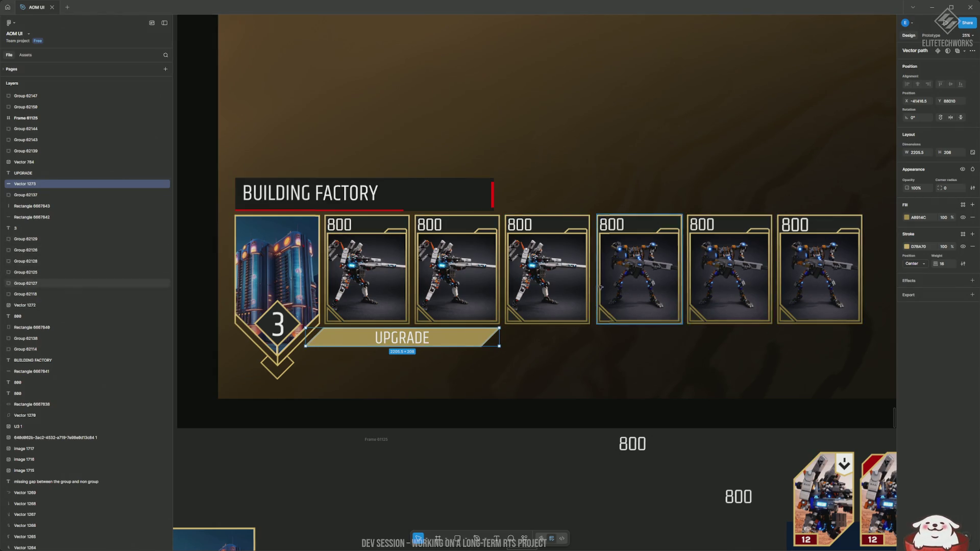
{"action": "scroll", "coordinate": [794, 335], "scroll_direction": "down", "scroll_amount": 5}
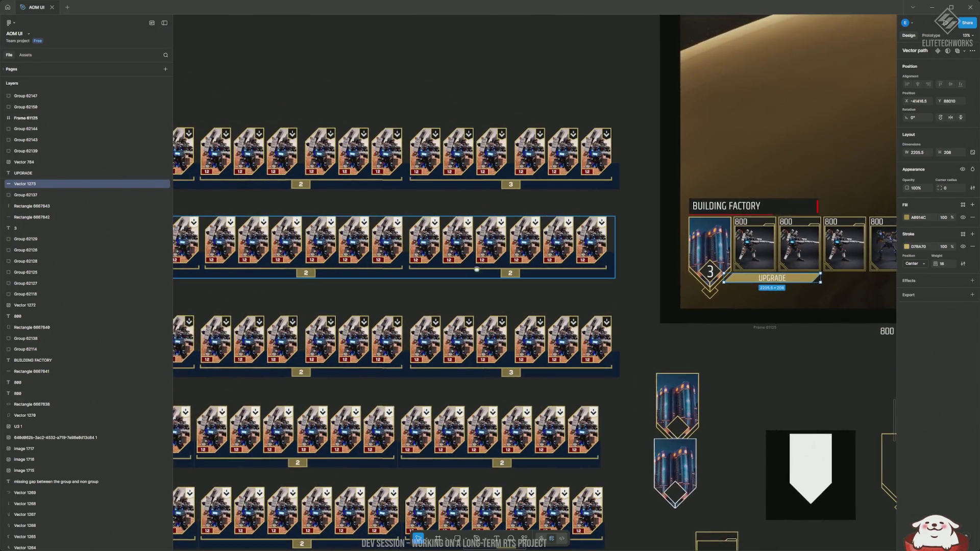
{"action": "scroll", "coordinate": [560, 293], "scroll_direction": "up", "scroll_amount": 10}
{"action": "scroll", "coordinate": [488, 246], "scroll_direction": "up", "scroll_amount": 5}
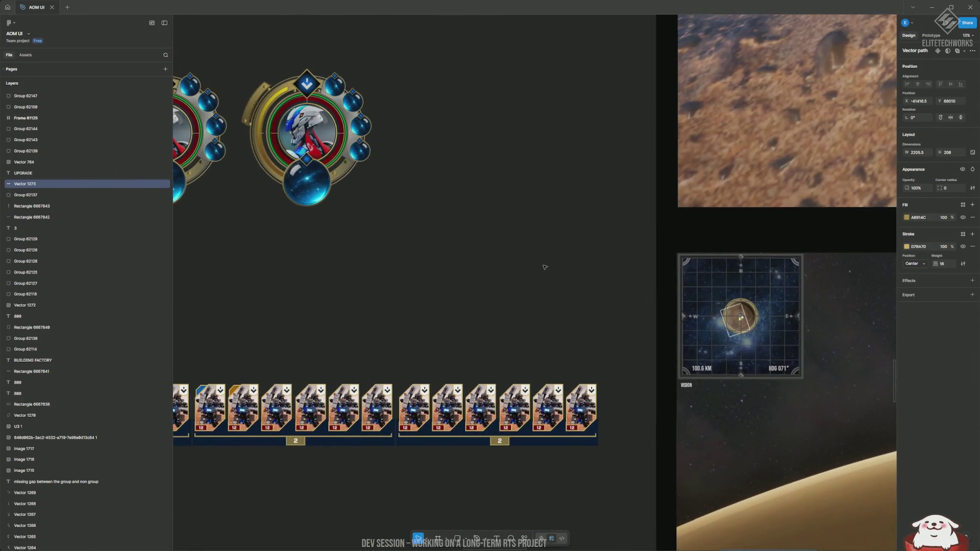
{"action": "scroll", "coordinate": [556, 263], "scroll_direction": "right", "scroll_amount": 10}
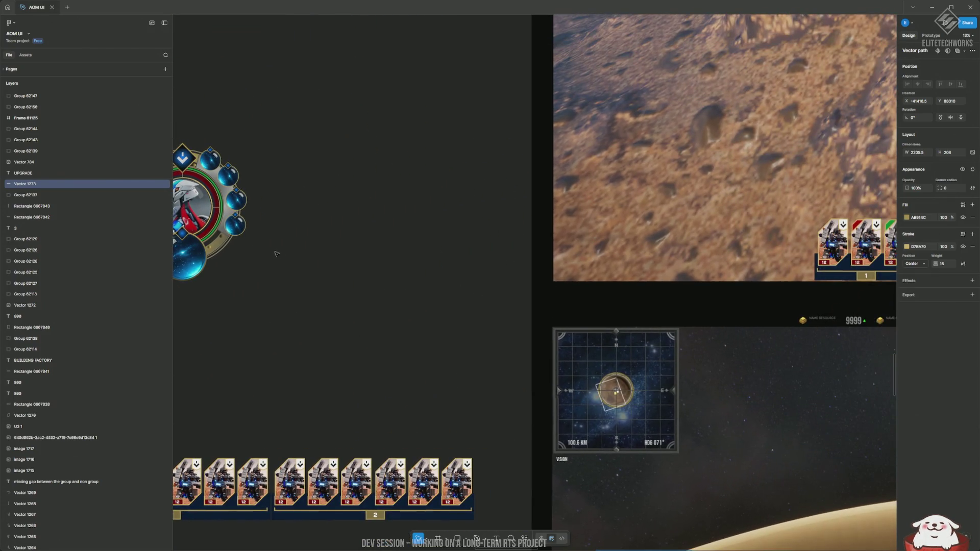
{"action": "left_click", "coordinate": [197, 213]}
{"action": "mouse_move", "coordinate": [197, 212]}
{"action": "left_mouse_down"}
{"action": "mouse_move", "coordinate": [406, 196]}
{"action": "mouse_move", "coordinate": [693, 209]}
{"action": "mouse_move", "coordinate": [242, 207]}
{"action": "left_mouse_up"}
Reposition the small round HUD beside the large orb.
{"action": "scroll", "coordinate": [242, 207], "scroll_direction": "left", "scroll_amount": 8}
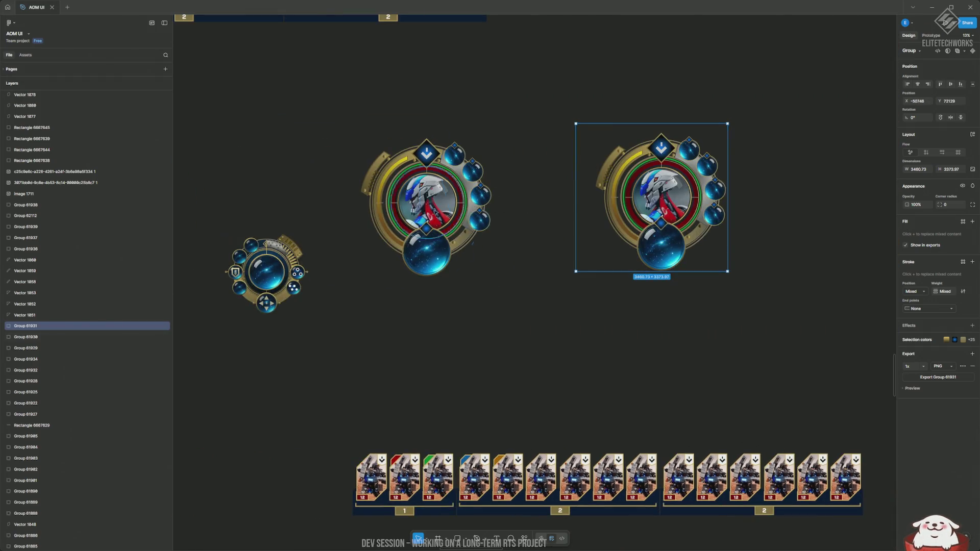
{"action": "scroll", "coordinate": [435, 206], "scroll_direction": "down", "scroll_amount": 5}
{"action": "scroll", "coordinate": [339, 142], "scroll_direction": "up", "scroll_amount": 5}
{"action": "scroll", "coordinate": [358, 408], "scroll_direction": "up", "scroll_amount": 10}
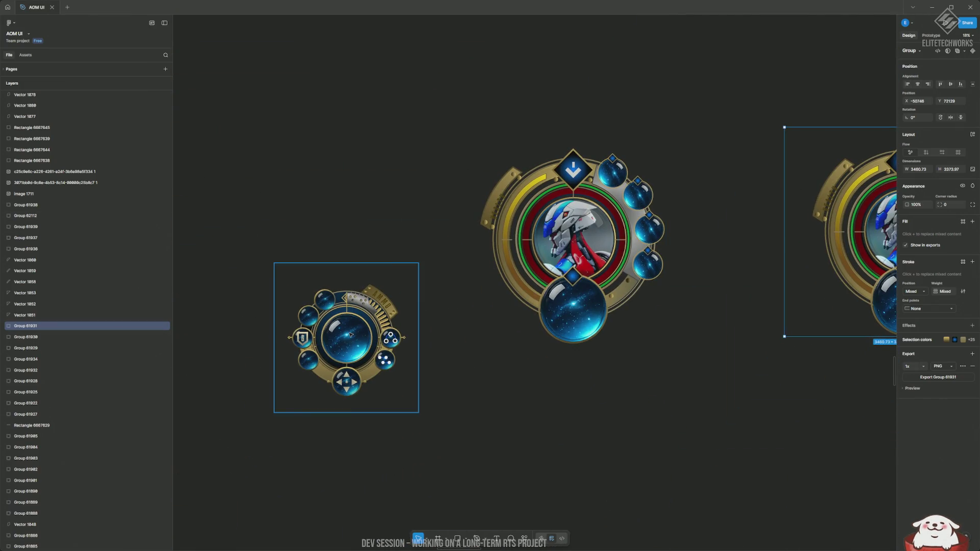
{"action": "mouse_move", "coordinate": [392, 317]}
{"action": "left_mouse_down"}
{"action": "mouse_move", "coordinate": [451, 276]}
{"action": "mouse_move", "coordinate": [378, 276]}
{"action": "left_mouse_up"}
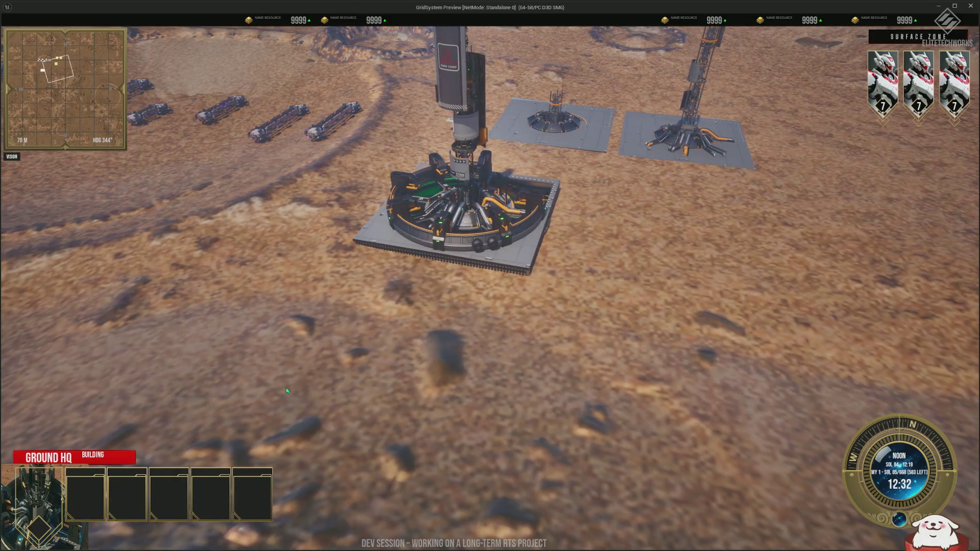
Select the Ground HQ, close its panel, and orbit the camera around the planet.
{"action": "left_click", "coordinate": [842, 329]}
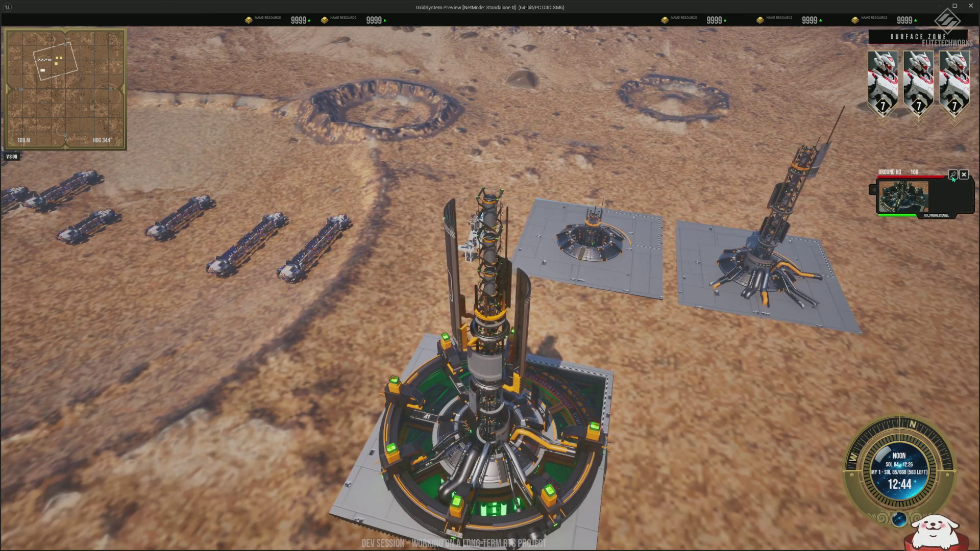
{"action": "scroll", "coordinate": [520, 249], "scroll_direction": "down", "scroll_amount": 5}
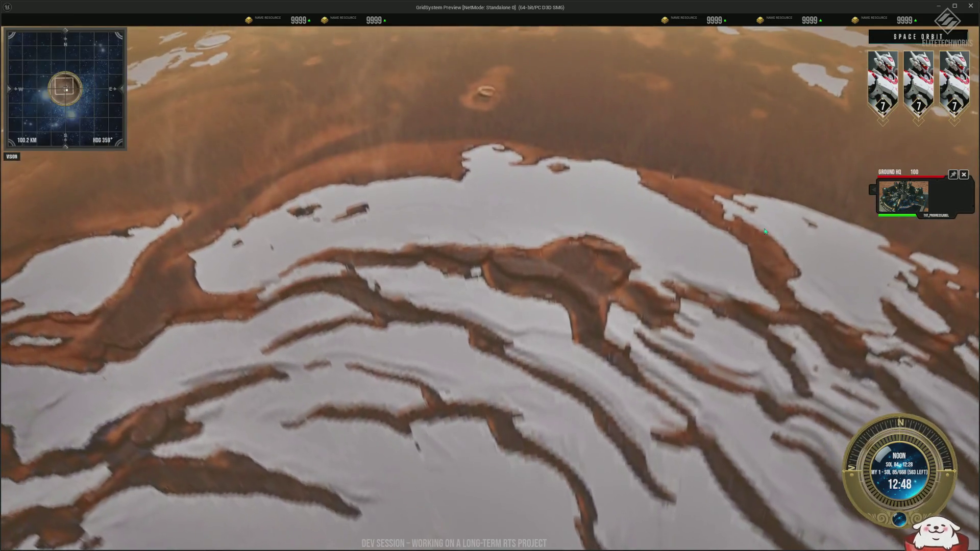
{"action": "left_click", "coordinate": [141, 493]}
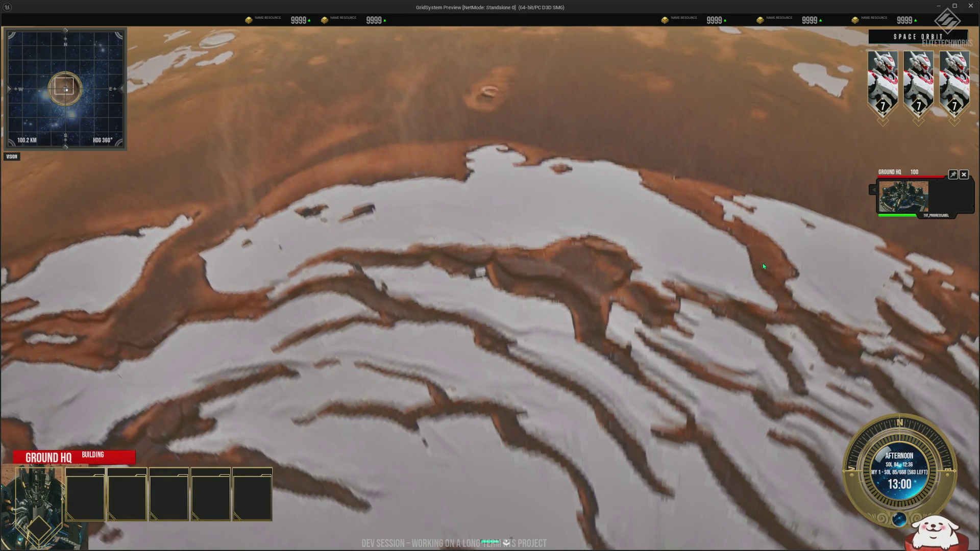
{"action": "key", "text": "q"}
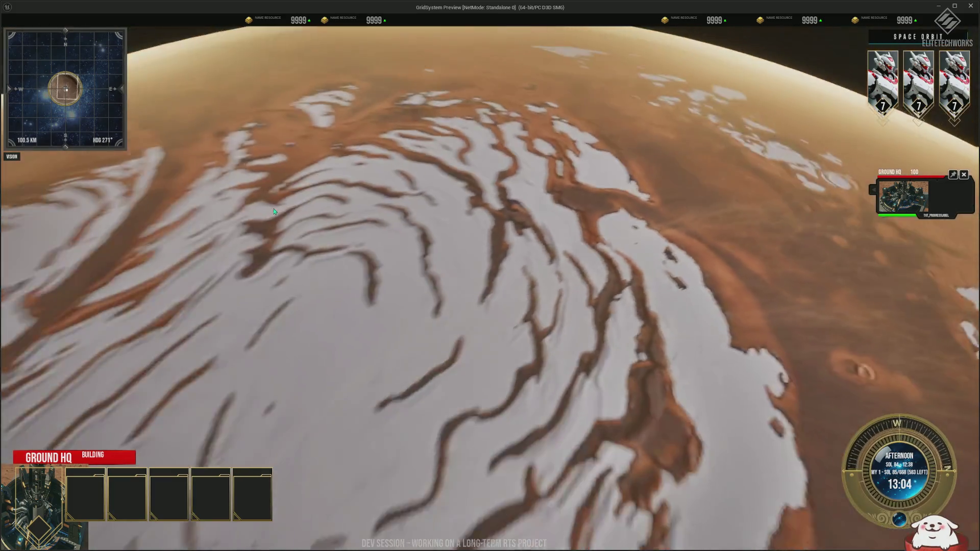
{"action": "scroll", "coordinate": [748, 192], "scroll_direction": "up", "scroll_amount": 5}
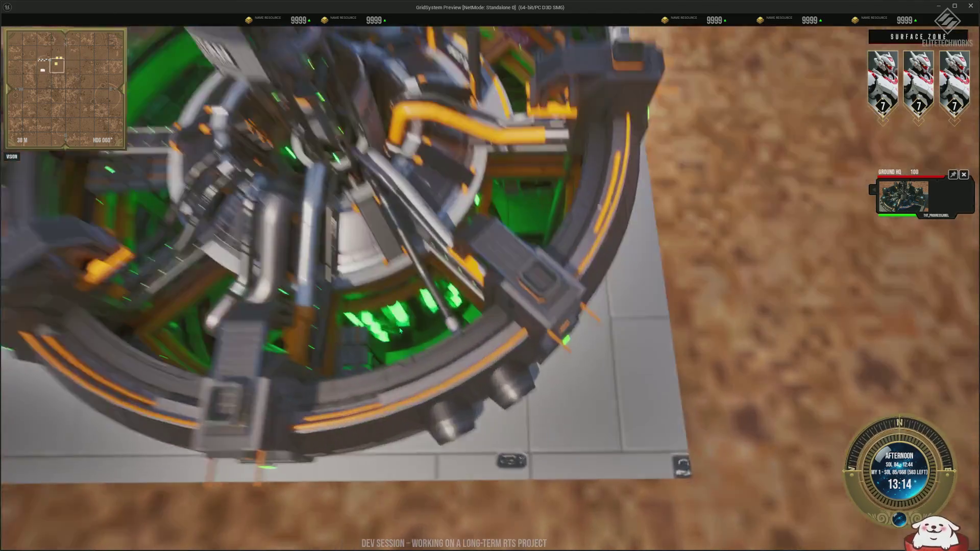
{"action": "scroll", "coordinate": [399, 331], "scroll_direction": "down", "scroll_amount": 3}
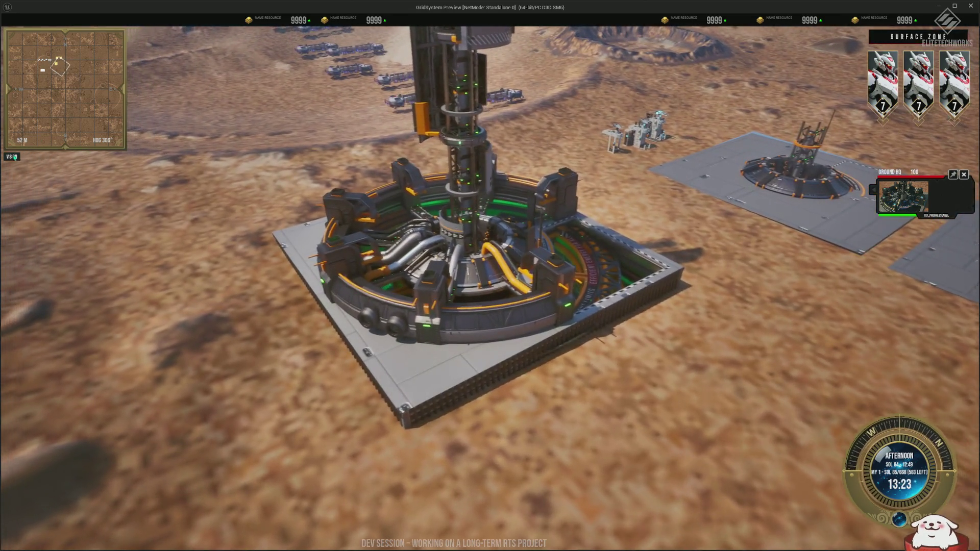
Switch the minimap to teal terrain view and send every ground unit into formation ahead.
{"action": "left_click", "coordinate": [12, 157]}
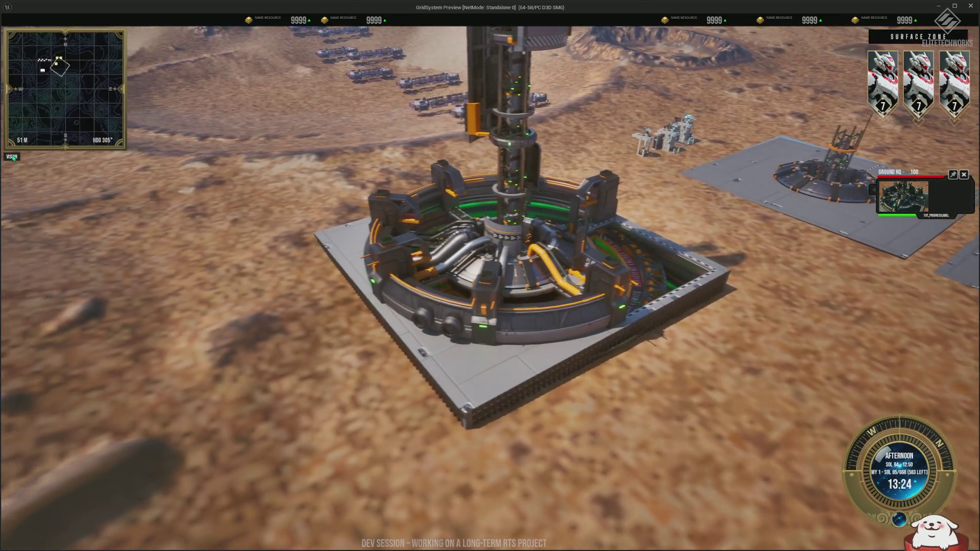
{"action": "left_click", "coordinate": [12, 157]}
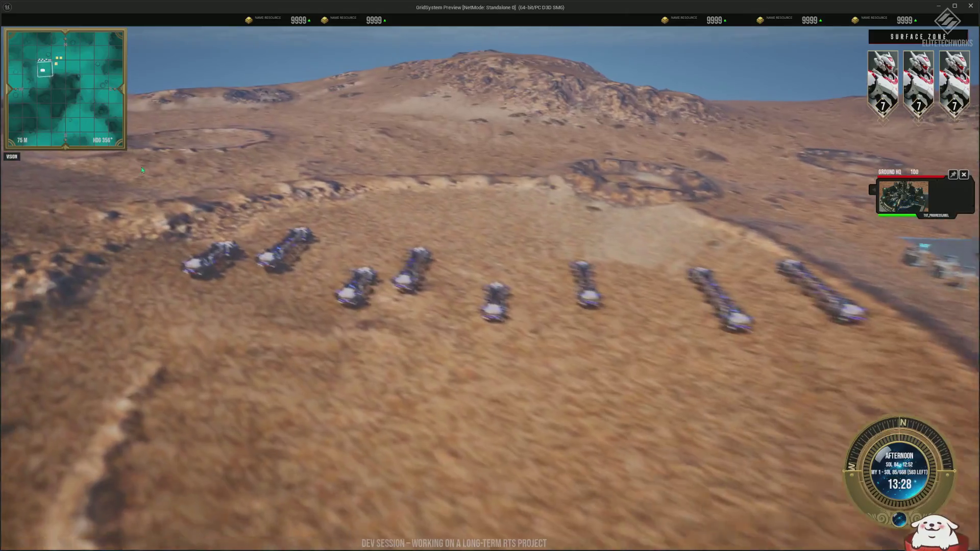
{"action": "left_click_drag", "start_coordinate": [142, 170], "coordinate": [867, 358]}
{"action": "right_click", "coordinate": [736, 290]}
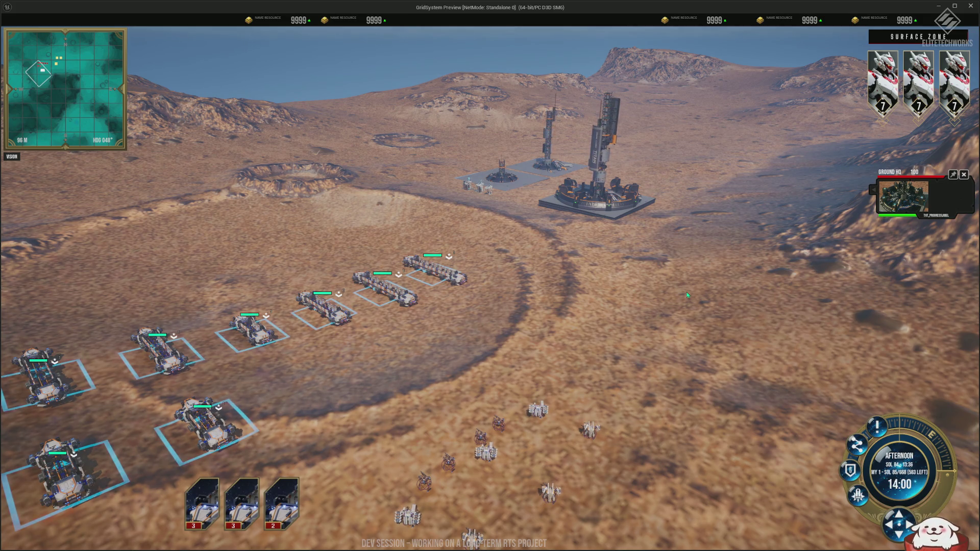
Pan and rotate the camera toward the army, deselect the vehicles, and select all units with Ctrl+A.
{"action": "key", "text": "w"}
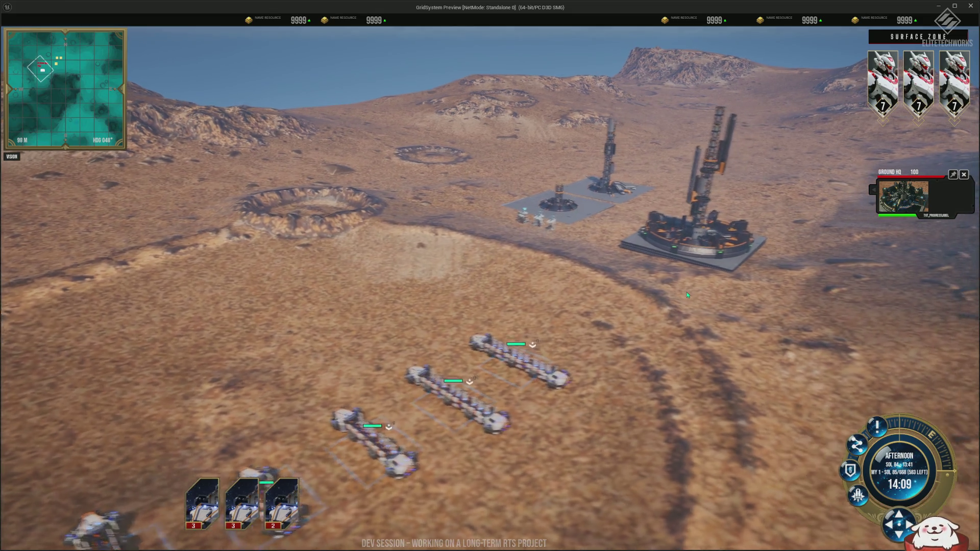
{"action": "key", "text": "d"}
{"action": "scroll", "coordinate": [383, 284], "scroll_direction": "down", "scroll_amount": 3}
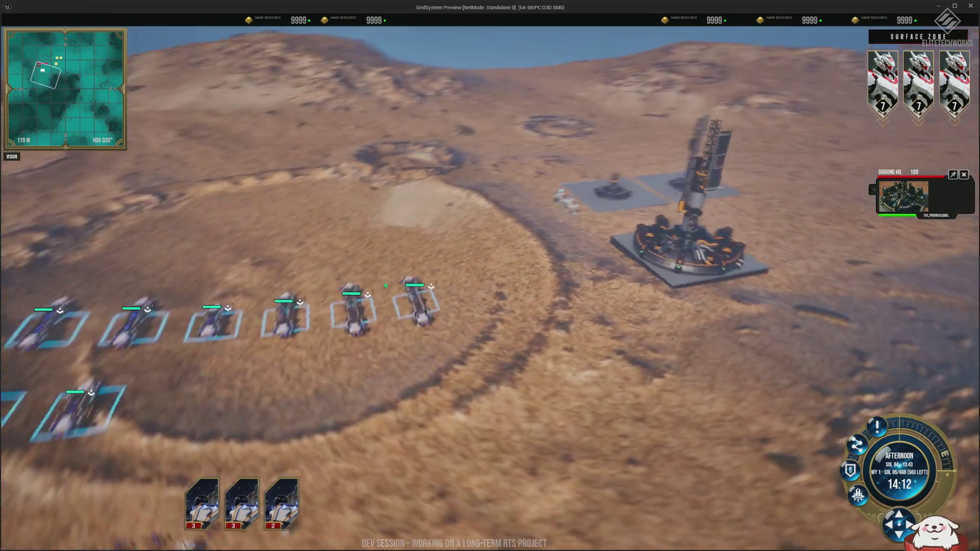
{"action": "key", "text": "q"}
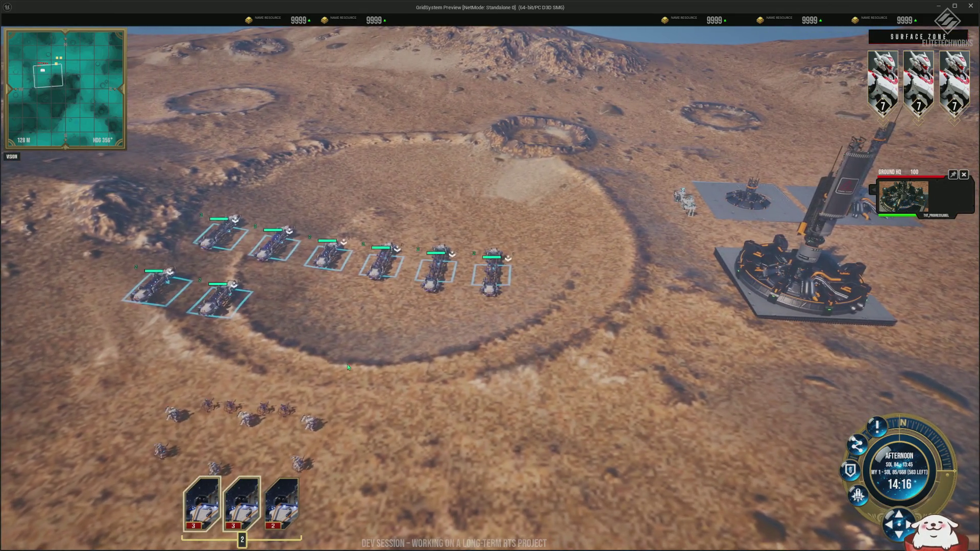
{"action": "scroll", "coordinate": [348, 367], "scroll_direction": "down", "scroll_amount": 3}
{"action": "left_click", "coordinate": [454, 428]}
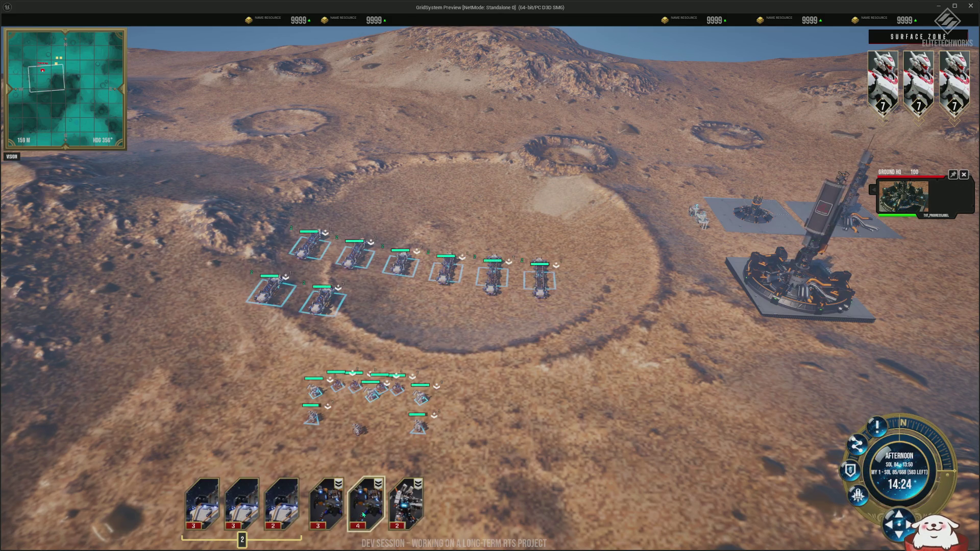
{"action": "key", "text": "ctrl+a"}
{"action": "scroll", "coordinate": [364, 515], "scroll_direction": "up", "scroll_amount": 4}
{"action": "key", "text": "e"}
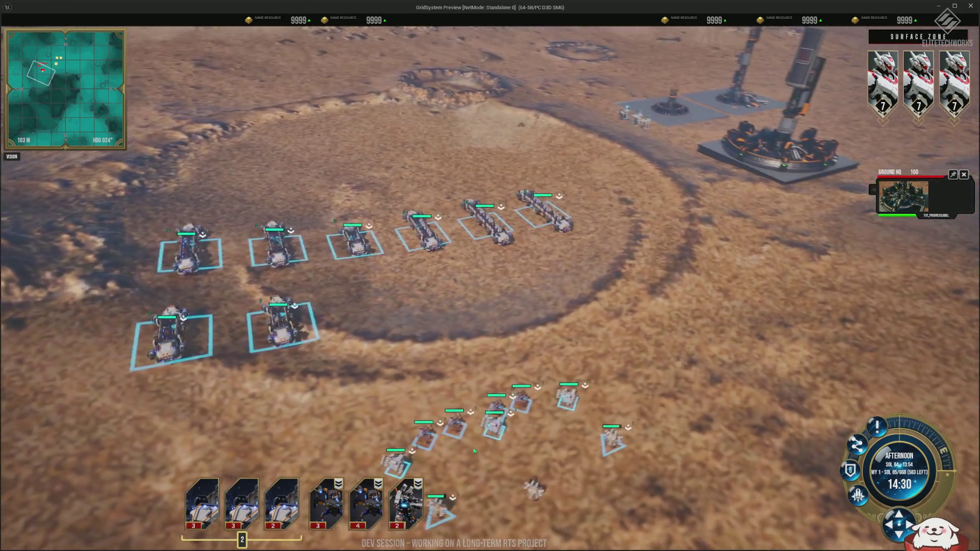
{"action": "key", "text": "q"}
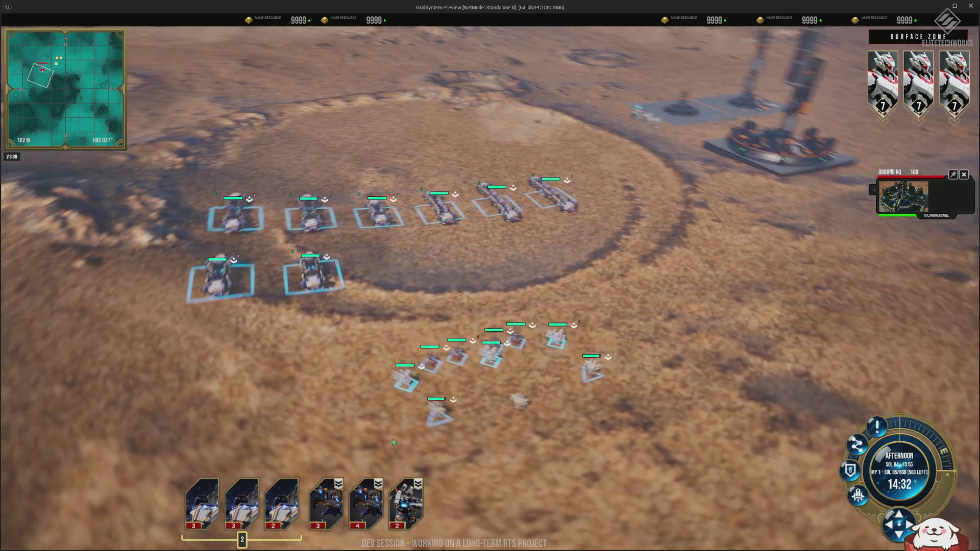
{"action": "scroll", "coordinate": [460, 504], "scroll_direction": "up", "scroll_amount": 2}
{"action": "scroll", "coordinate": [459, 501], "scroll_direction": "up", "scroll_amount": 2}
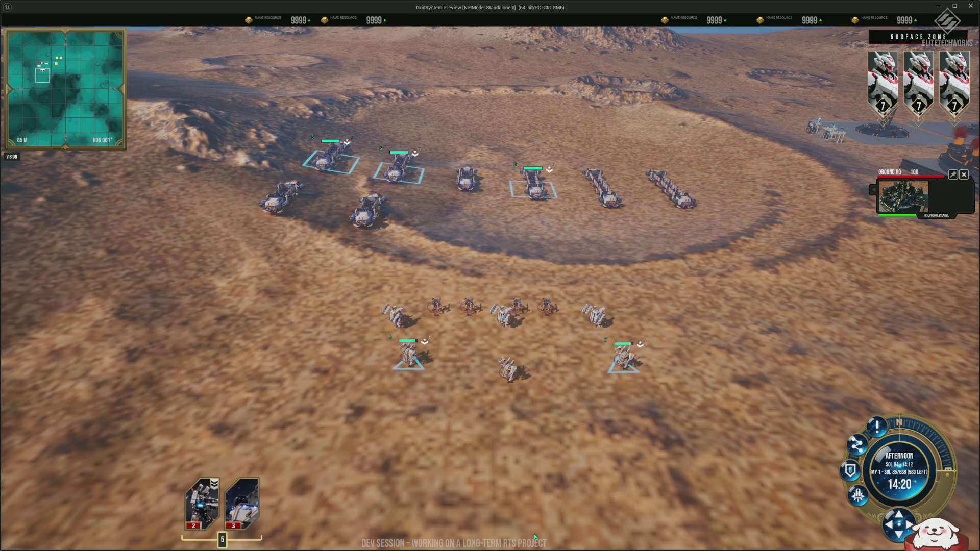
{"action": "scroll", "coordinate": [409, 259], "scroll_direction": "down", "scroll_amount": 2}
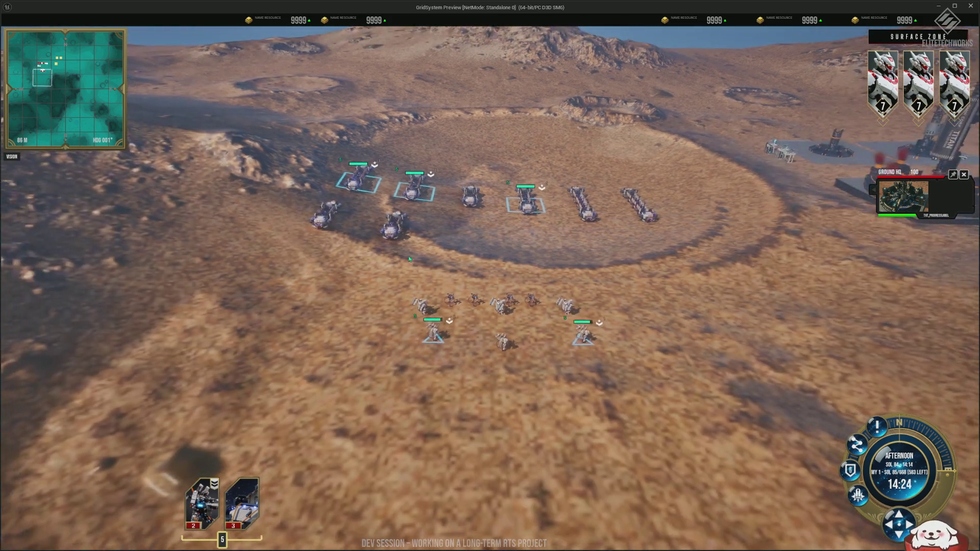
Box-select the units in the crater and order them across it in formation.
{"action": "left_click_drag", "start_coordinate": [720, 386], "coordinate": [719, 387]}
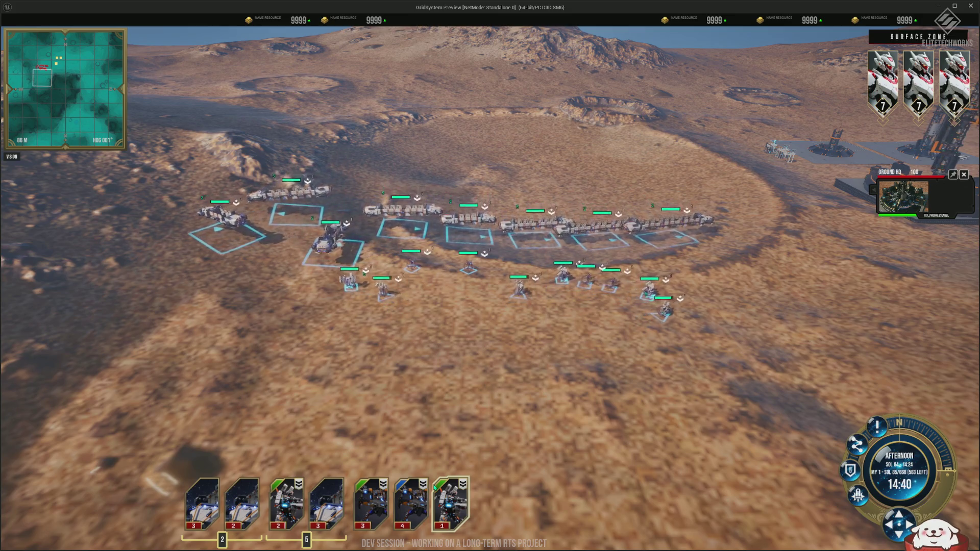
{"action": "scroll", "coordinate": [434, 487], "scroll_direction": "up", "scroll_amount": 3}
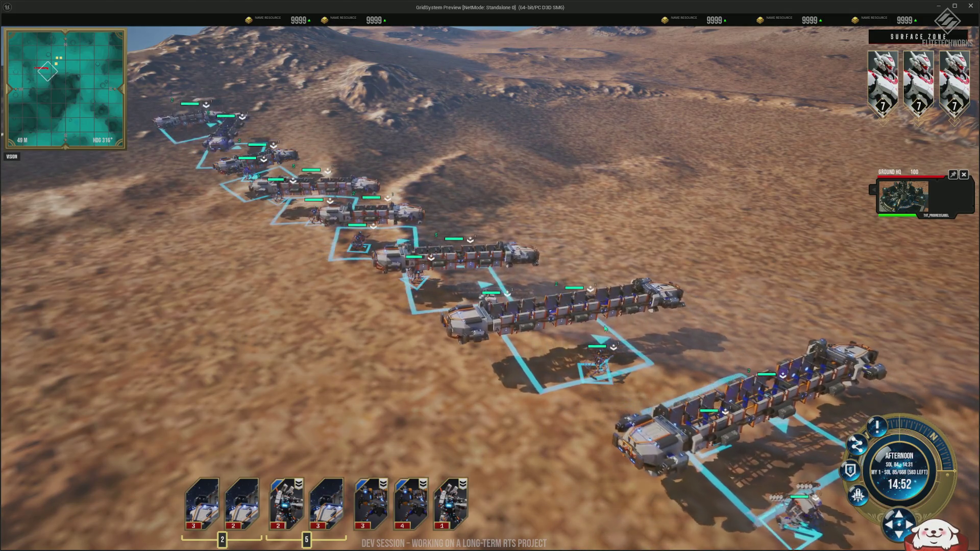
{"action": "scroll", "coordinate": [604, 328], "scroll_direction": "down", "scroll_amount": 2}
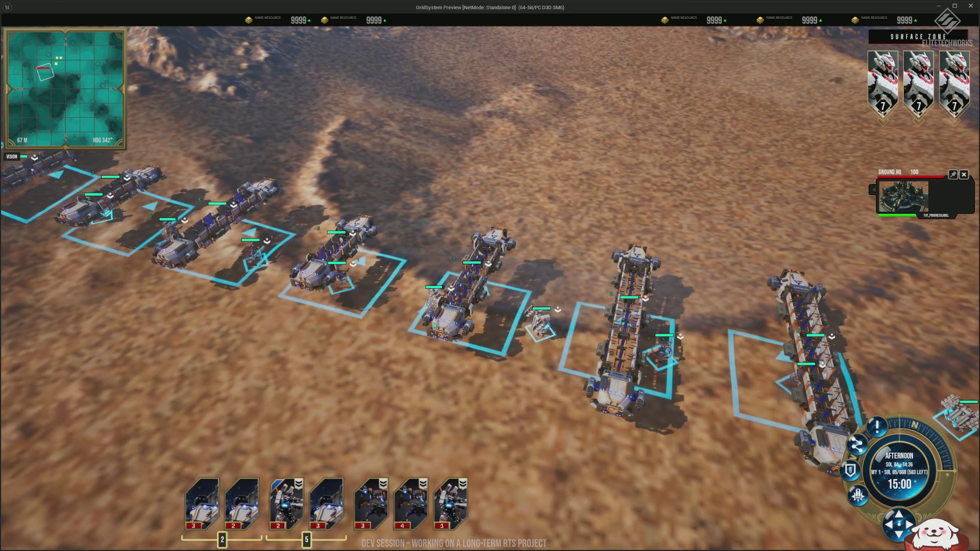
{"action": "scroll", "coordinate": [435, 325], "scroll_direction": "down", "scroll_amount": 2}
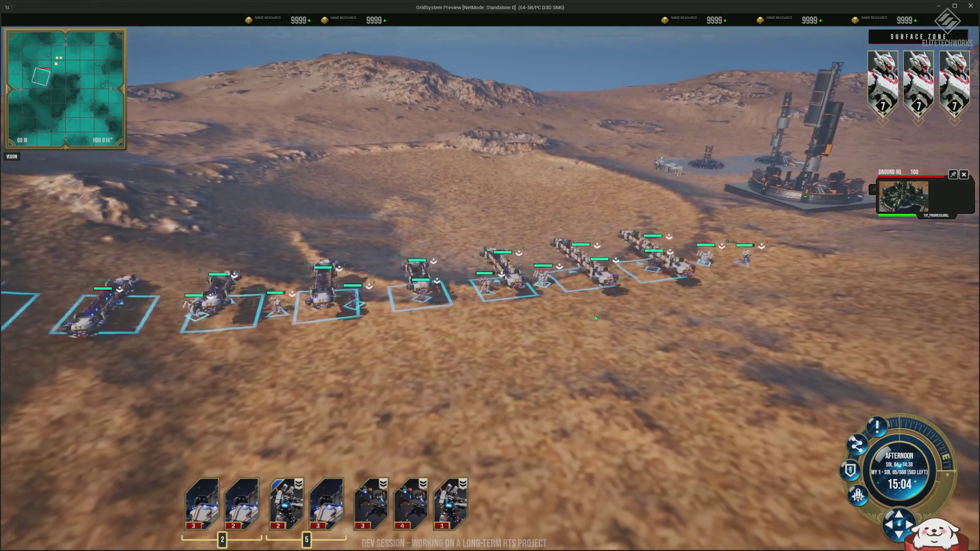
{"action": "scroll", "coordinate": [595, 318], "scroll_direction": "down", "scroll_amount": 4}
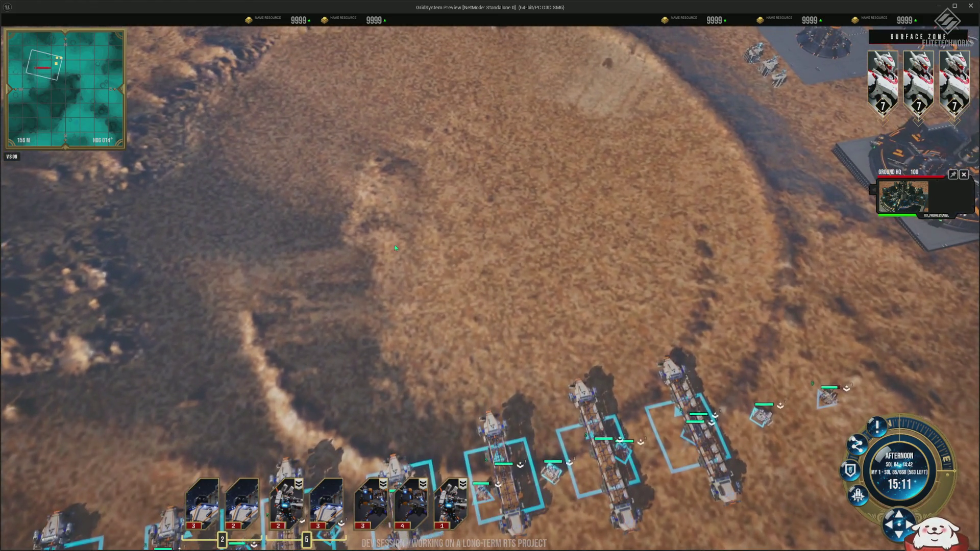
{"action": "right_click", "coordinate": [416, 260]}
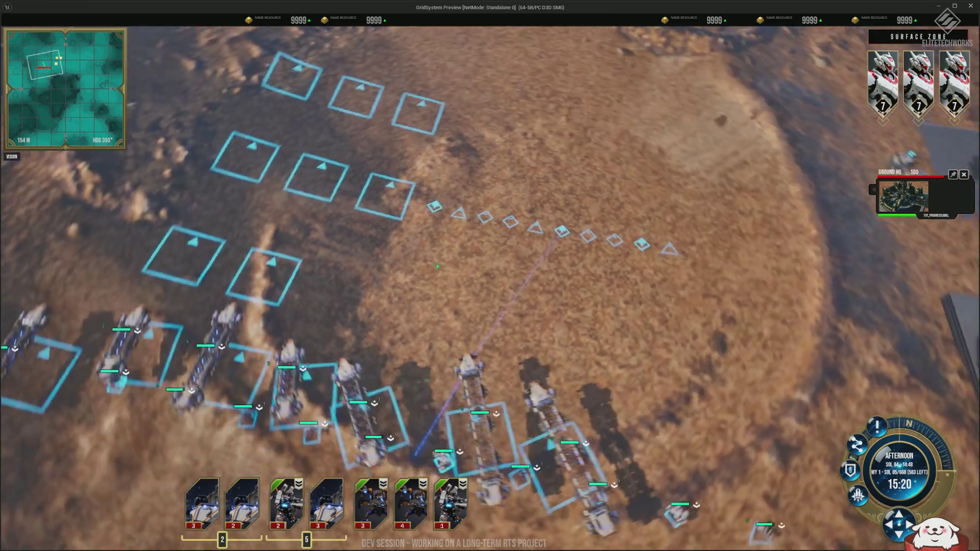
{"action": "scroll", "coordinate": [585, 231], "scroll_direction": "up", "scroll_amount": 5}
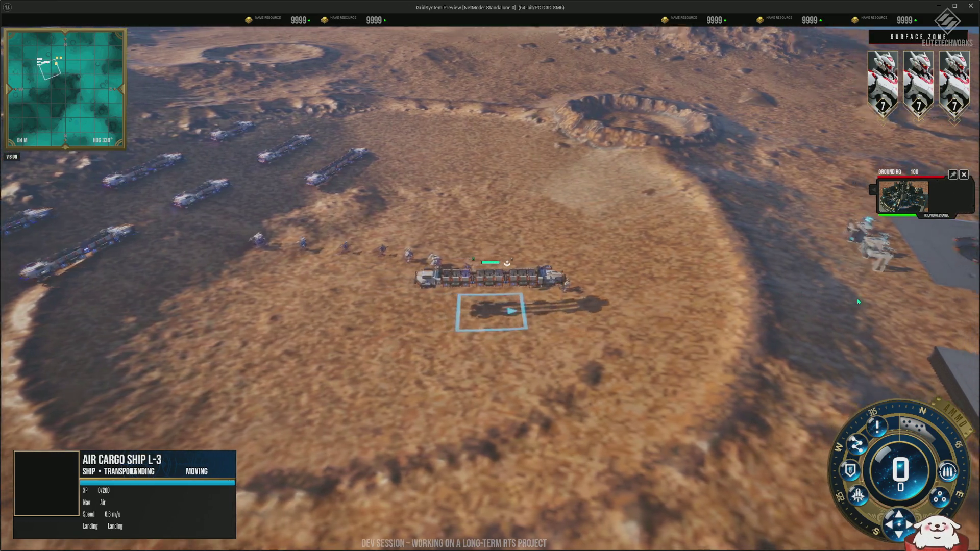
Orbit the view to watch the air cargo ship land at the base.
{"action": "scroll", "coordinate": [589, 198], "scroll_direction": "up", "scroll_amount": 10}
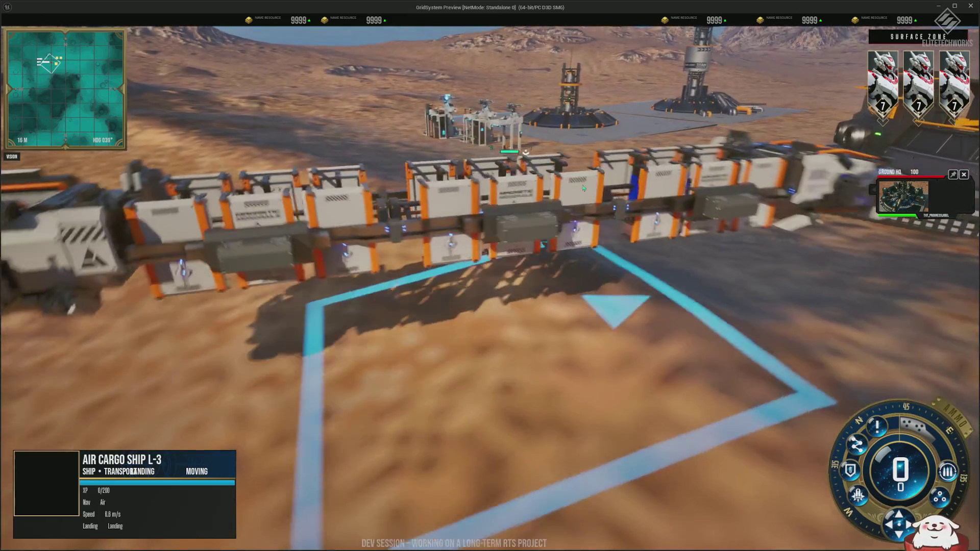
{"action": "scroll", "coordinate": [583, 189], "scroll_direction": "down", "scroll_amount": 4}
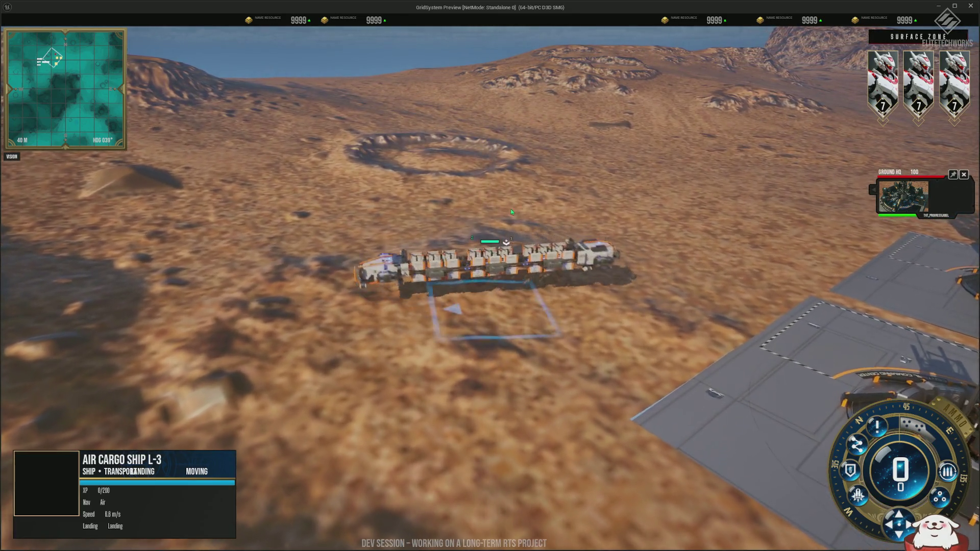
{"action": "scroll", "coordinate": [493, 225], "scroll_direction": "down", "scroll_amount": 5}
{"action": "mouse_move", "coordinate": [492, 229]}
{"action": "left_mouse_down"}
{"action": "mouse_move", "coordinate": [537, 238]}
{"action": "mouse_move", "coordinate": [203, 293]}
{"action": "left_mouse_up"}
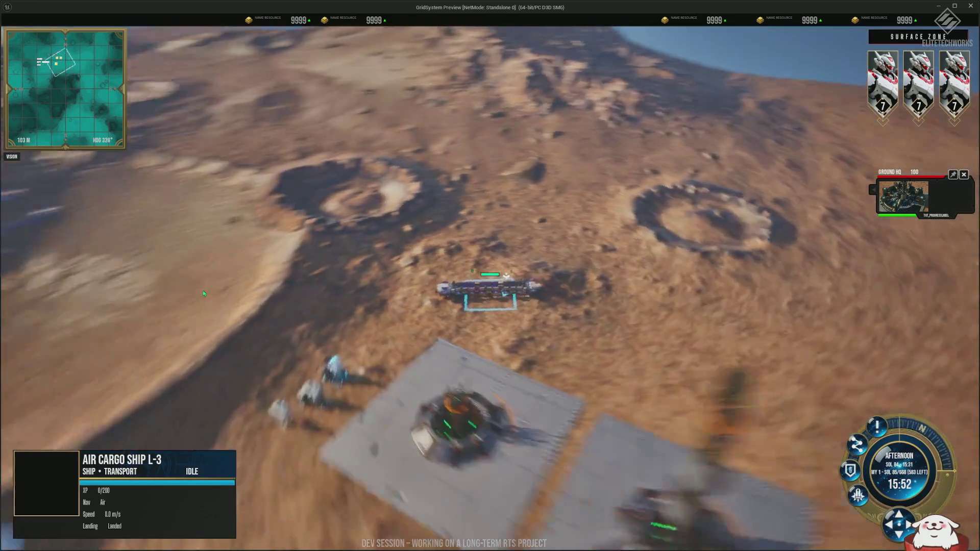
{"action": "scroll", "coordinate": [204, 294], "scroll_direction": "down", "scroll_amount": 5}
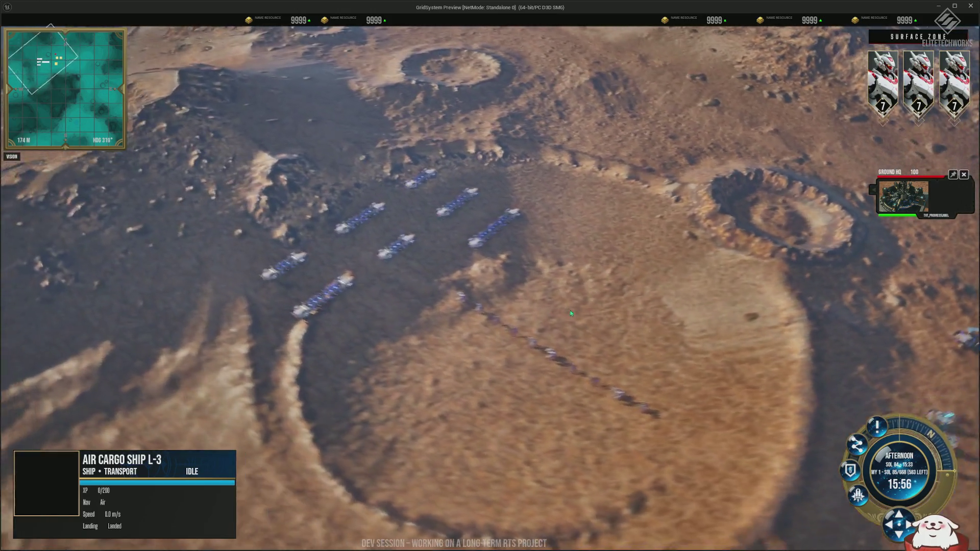
{"action": "scroll", "coordinate": [570, 313], "scroll_direction": "down", "scroll_amount": 2}
Select the army group and spread its destination into a long line beside the Ground HQ.
{"action": "key", "text": "ctrl+a"}
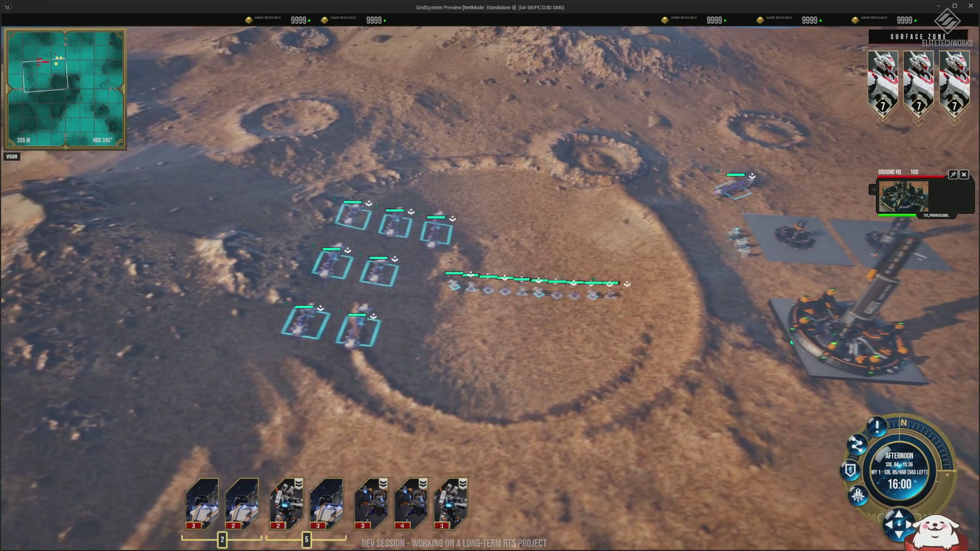
{"action": "key", "text": "d"}
{"action": "scroll", "coordinate": [791, 342], "scroll_direction": "up", "scroll_amount": 2}
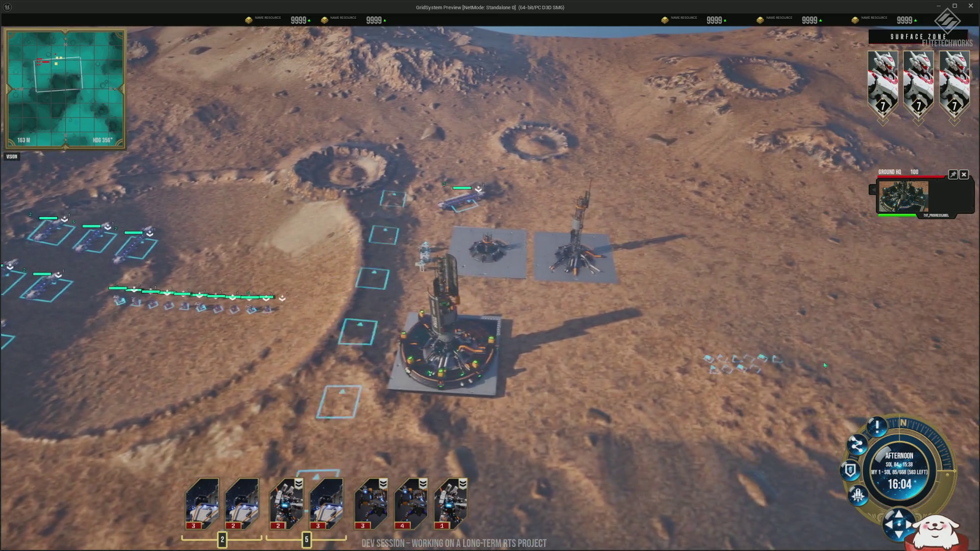
{"action": "left_click_drag", "start_coordinate": [824, 364], "coordinate": [874, 372]}
{"action": "scroll", "coordinate": [815, 367], "scroll_direction": "down", "scroll_amount": 1}
Circle the view around the HQ tower with Q to inspect the formation.
{"action": "key", "text": "q"}
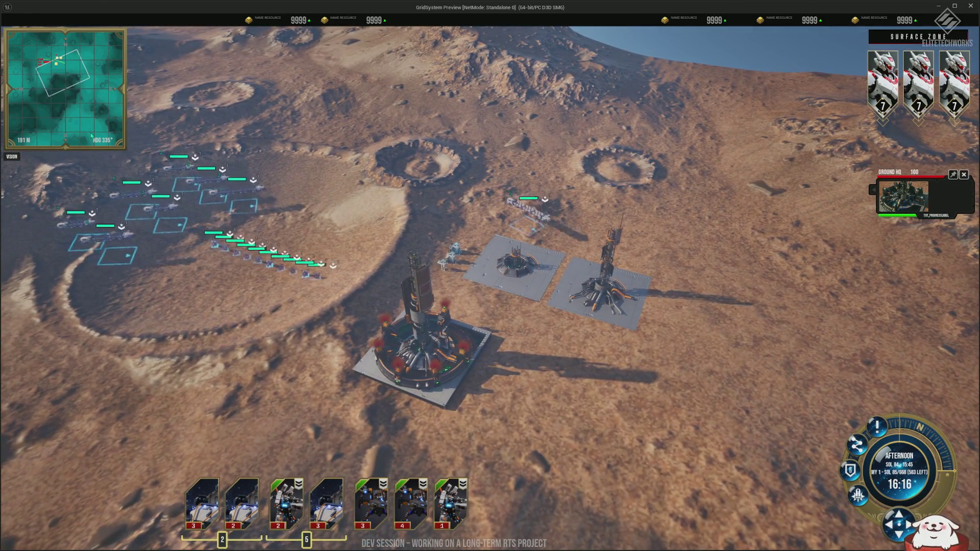
{"action": "scroll", "coordinate": [474, 283], "scroll_direction": "up", "scroll_amount": 2}
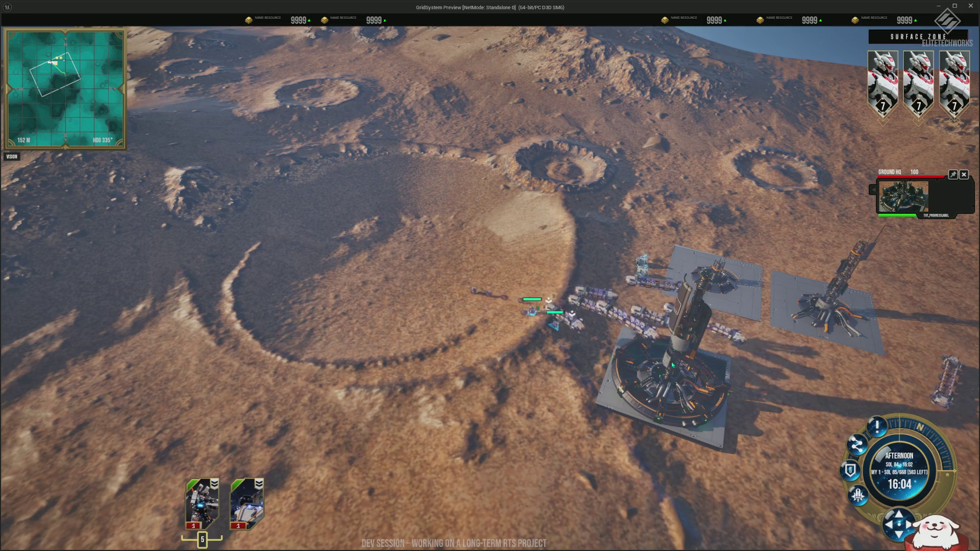
{"action": "scroll", "coordinate": [673, 366], "scroll_direction": "up", "scroll_amount": 3}
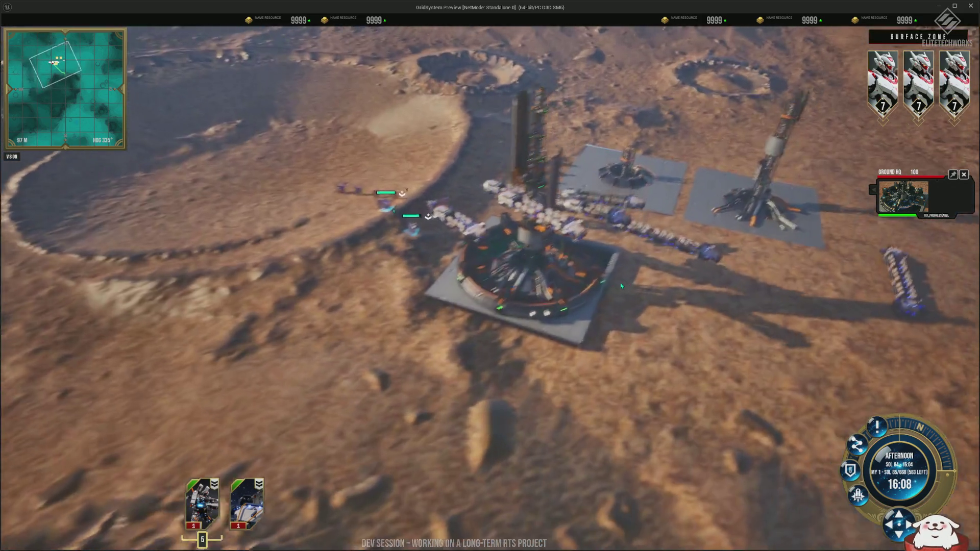
{"action": "scroll", "coordinate": [622, 286], "scroll_direction": "up", "scroll_amount": 3}
{"action": "key", "text": "q"}
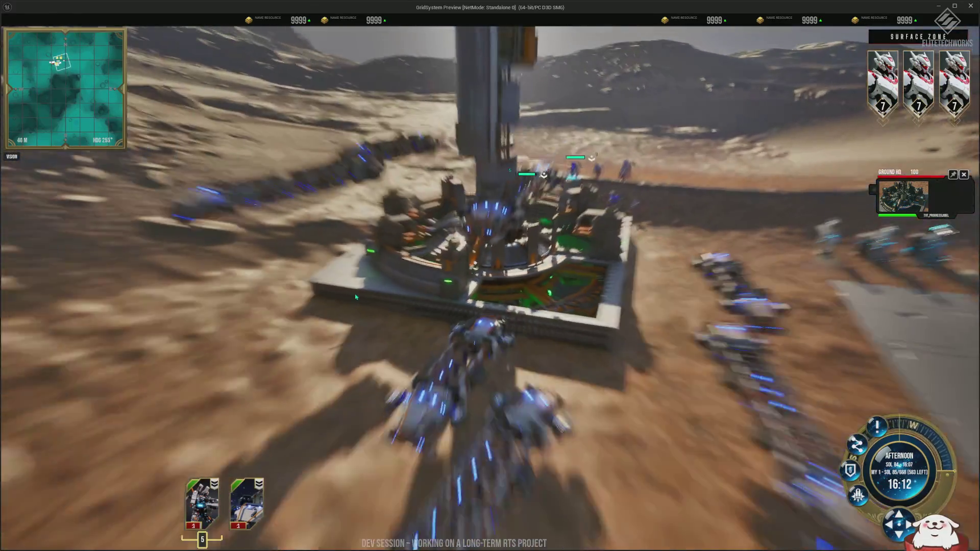
{"action": "scroll", "coordinate": [355, 297], "scroll_direction": "up", "scroll_amount": 2}
{"action": "key", "text": "q"}
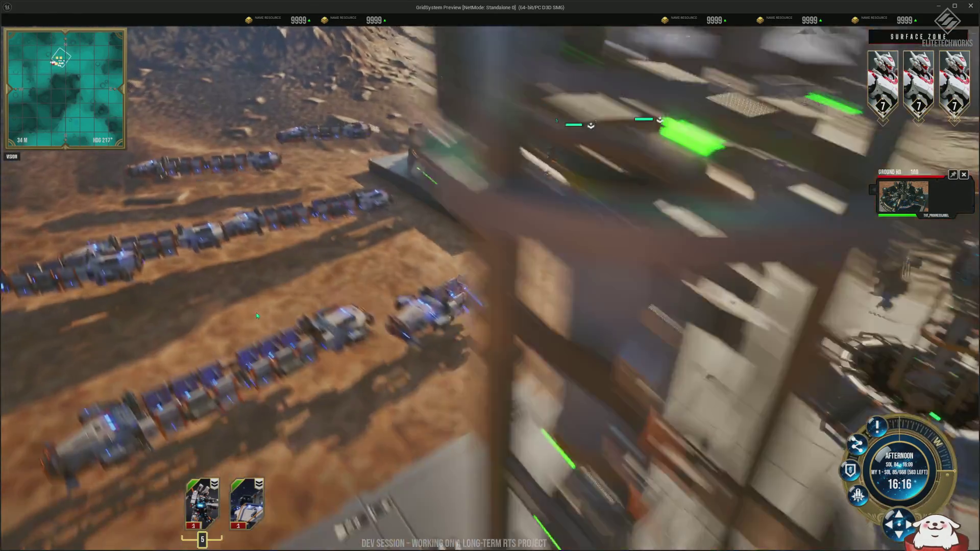
{"action": "scroll", "coordinate": [257, 316], "scroll_direction": "down", "scroll_amount": 3}
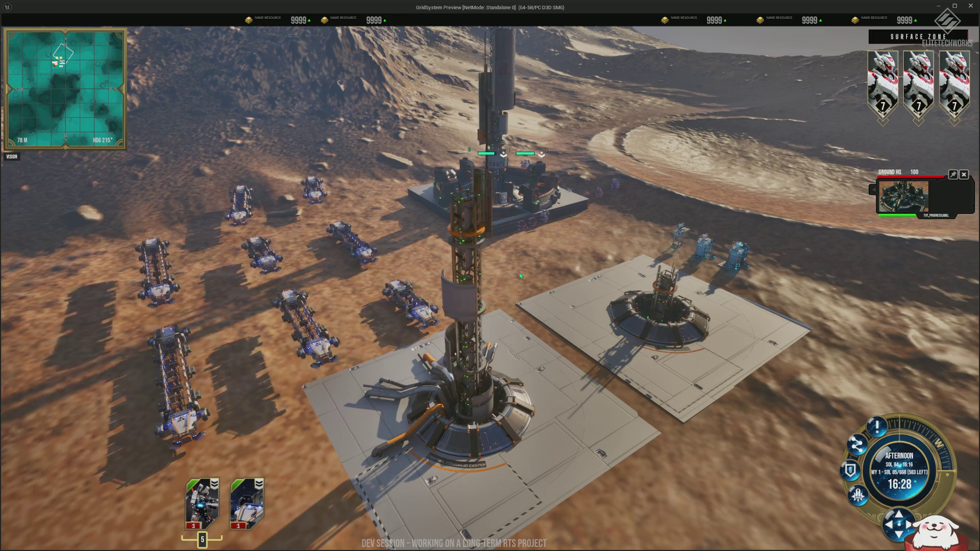
{"action": "scroll", "coordinate": [505, 273], "scroll_direction": "down", "scroll_amount": 5}
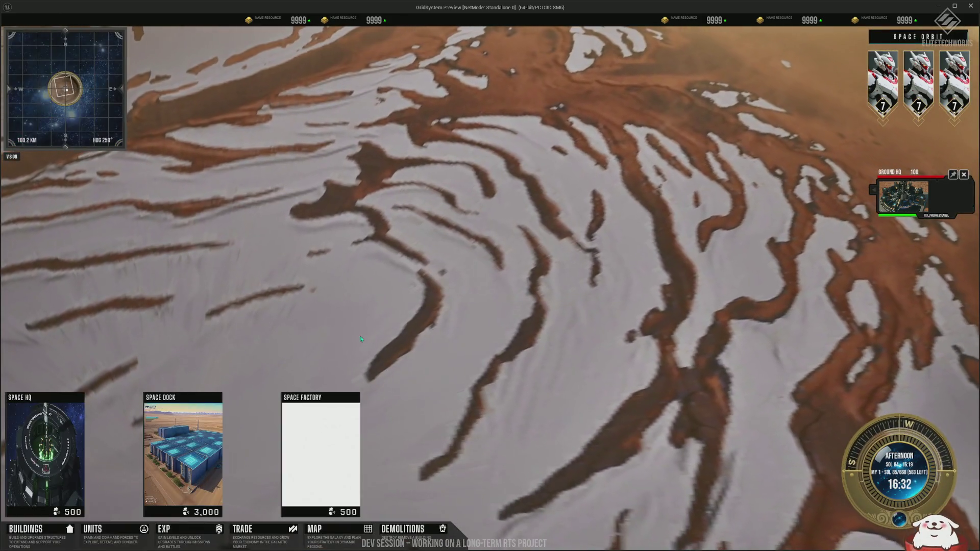
Select the Space HQ, choose the Space Factory card, and place it beside the orbital station.
{"action": "left_click", "coordinate": [45, 442]}
{"action": "left_click", "coordinate": [315, 442]}
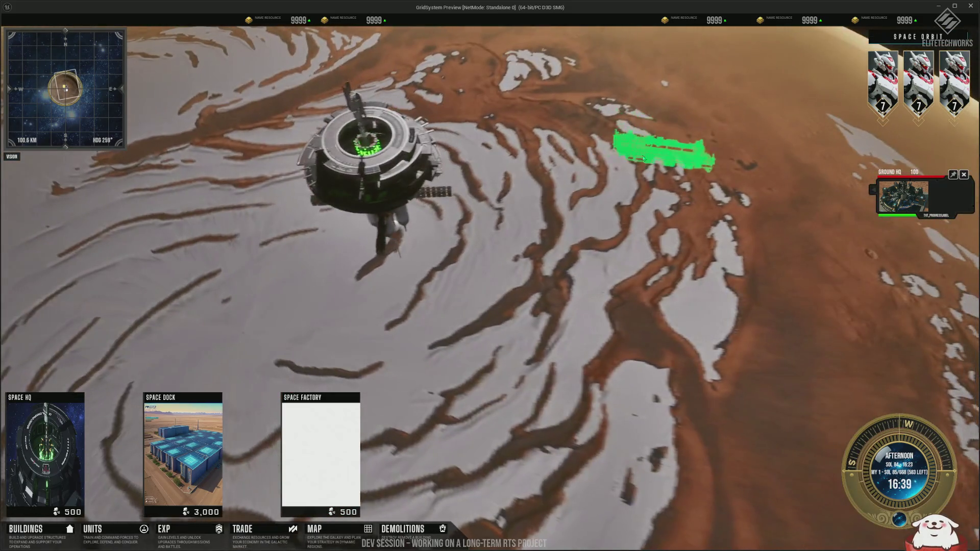
{"action": "left_click", "coordinate": [642, 158]}
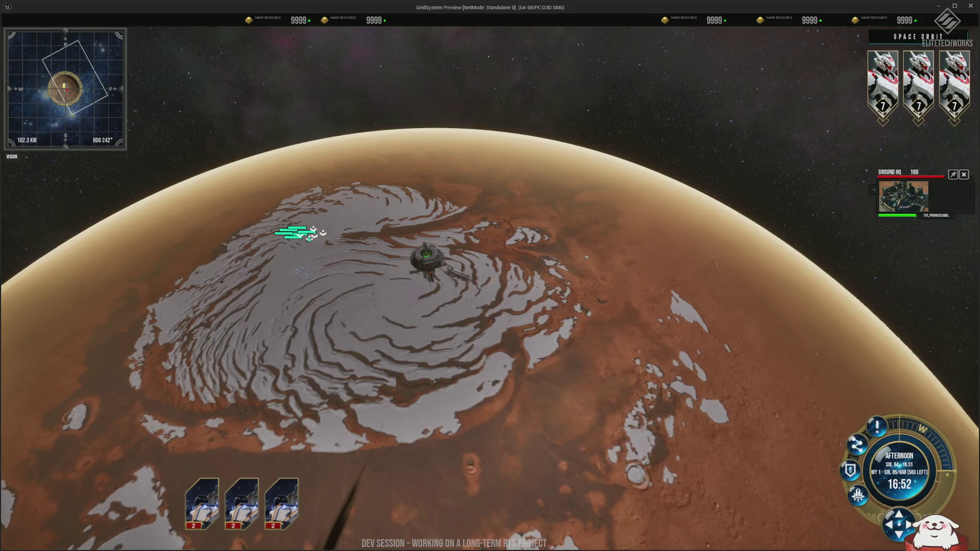
{"action": "scroll", "coordinate": [633, 416], "scroll_direction": "up", "scroll_amount": 3}
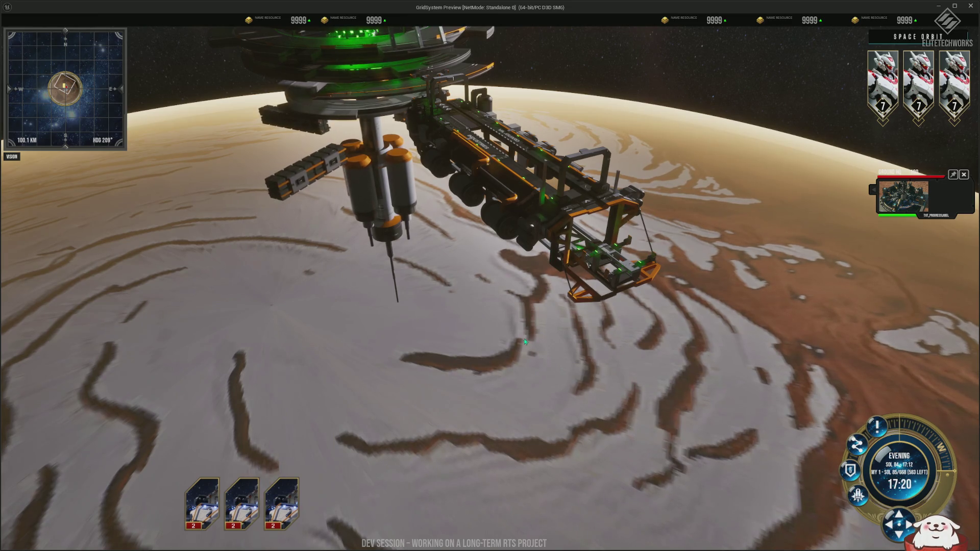
Orbit the view around the orbital station, tilting to show the planet's horizon.
{"action": "mouse_move", "coordinate": [548, 290]}
{"action": "left_mouse_down"}
{"action": "mouse_move", "coordinate": [580, 269]}
{"action": "mouse_move", "coordinate": [448, 208]}
{"action": "left_mouse_up"}
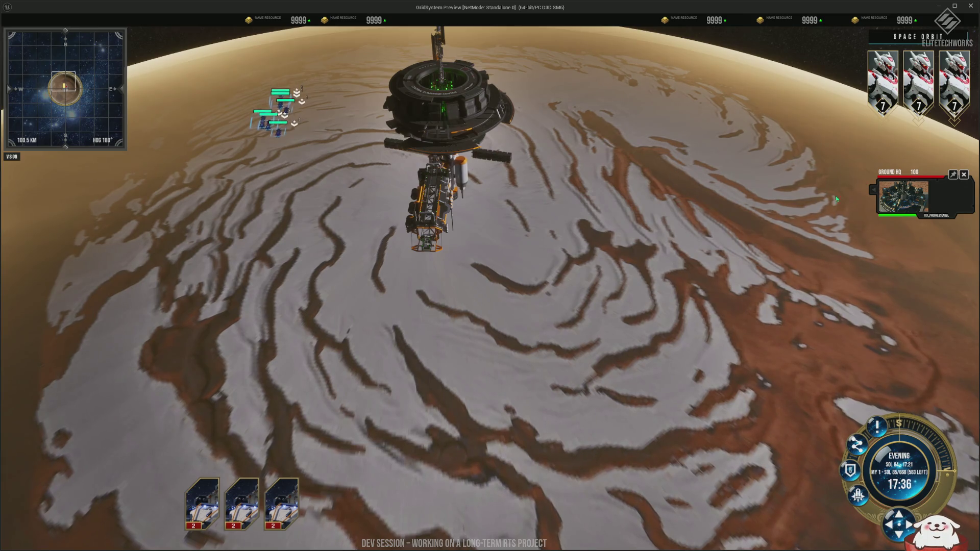
{"action": "left_click_drag", "start_coordinate": [398, 305], "coordinate": [554, 189]}
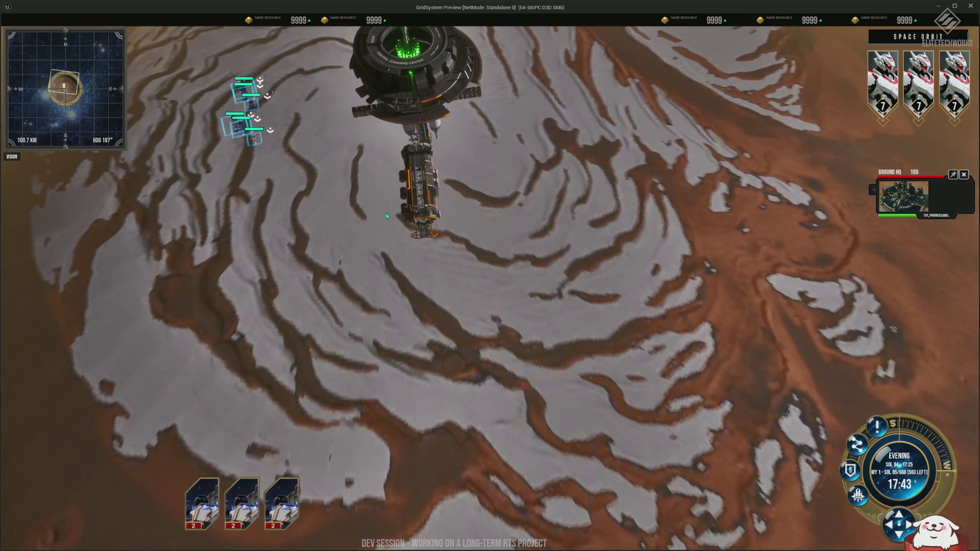
{"action": "mouse_move", "coordinate": [386, 213]}
{"action": "left_mouse_down"}
{"action": "mouse_move", "coordinate": [367, 172]}
{"action": "mouse_move", "coordinate": [472, 257]}
{"action": "left_mouse_up"}
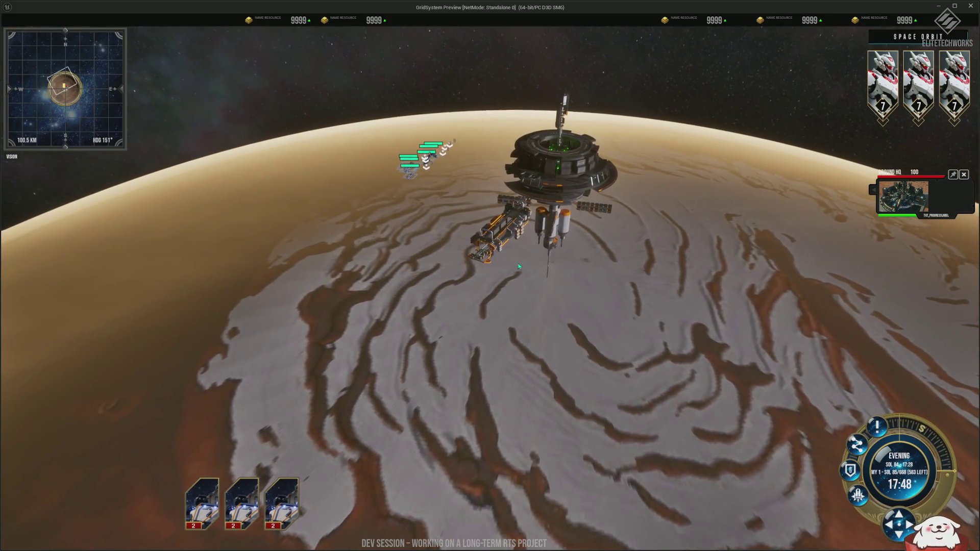
{"action": "left_click_drag", "start_coordinate": [521, 279], "coordinate": [484, 256]}
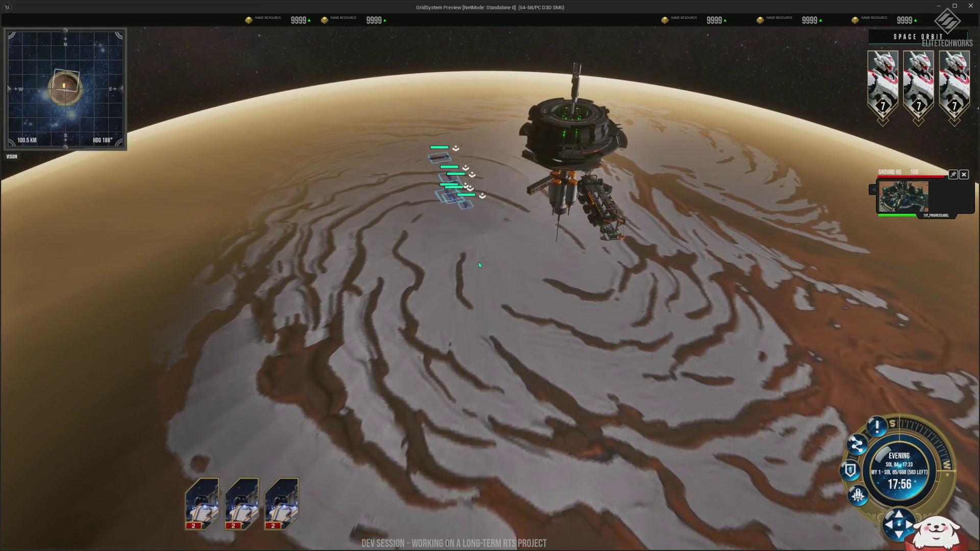
{"action": "scroll", "coordinate": [479, 261], "scroll_direction": "up", "scroll_amount": 3}
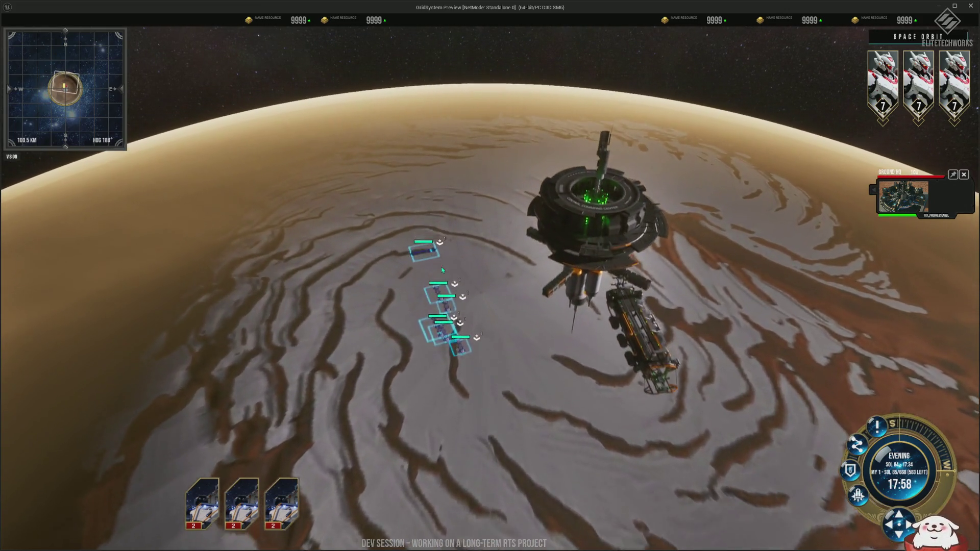
{"action": "left_click_drag", "start_coordinate": [443, 269], "coordinate": [623, 333]}
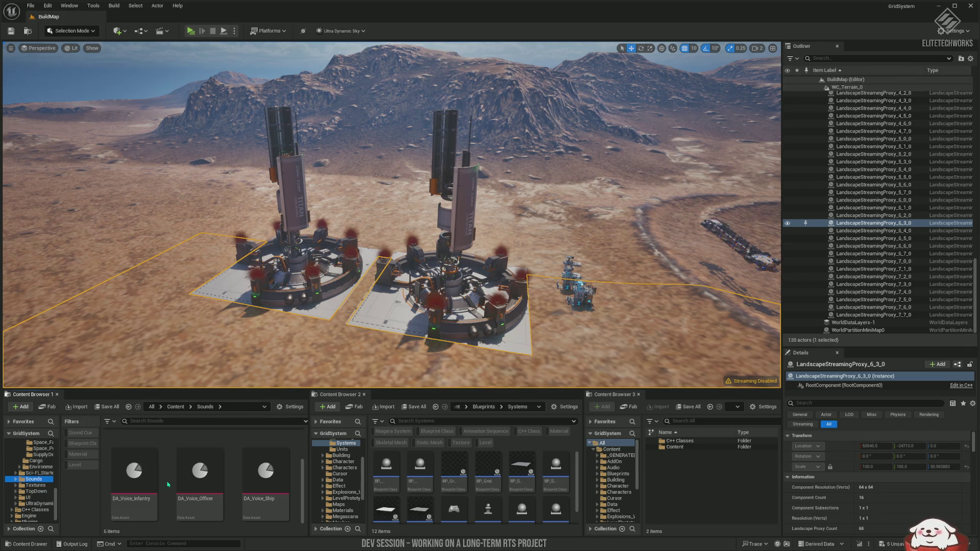
Open the Explosions folder, dismiss the Start menu, and preview then stop Air_Ground_Explosion.
{"action": "left_click", "coordinate": [39, 485]}
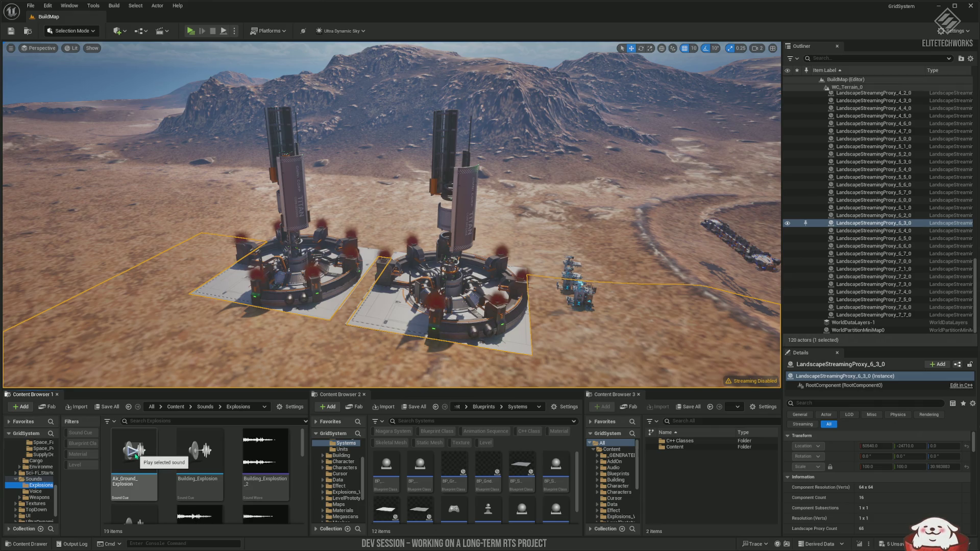
{"action": "left_click", "coordinate": [135, 451]}
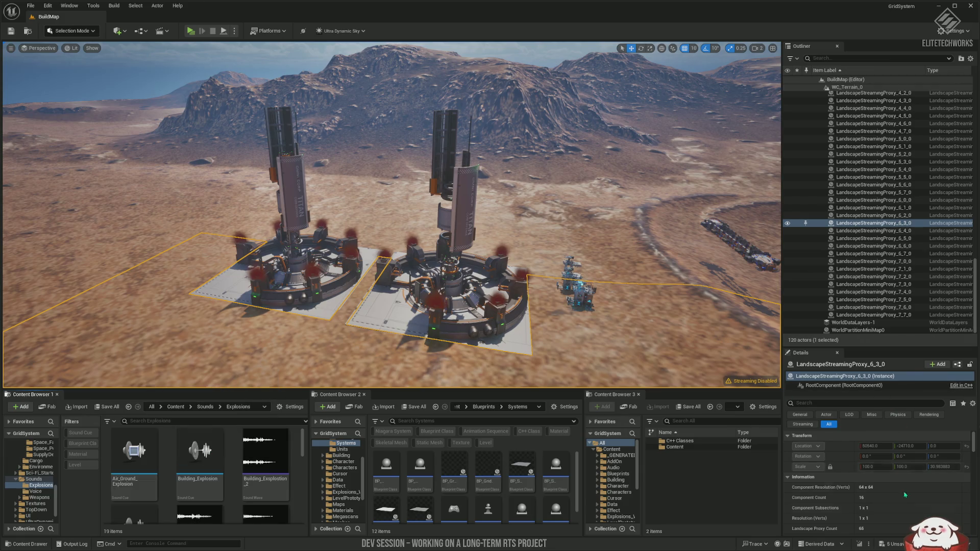
{"action": "key", "text": "super"}
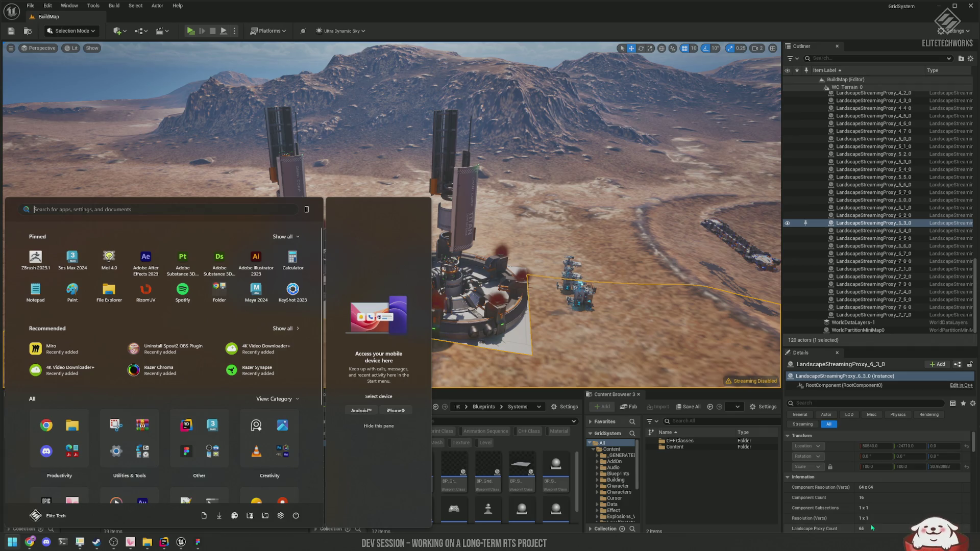
{"action": "key", "text": "super"}
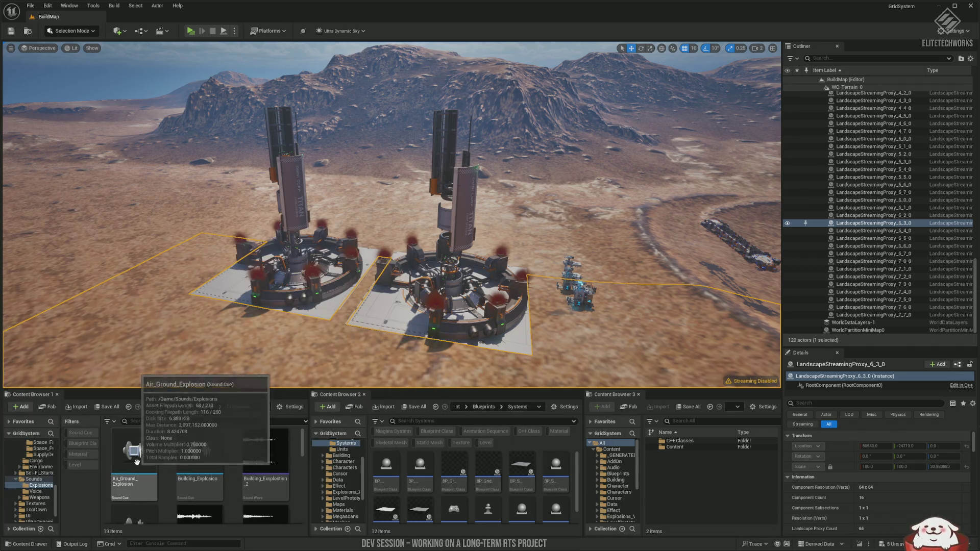
{"action": "left_click", "coordinate": [142, 459]}
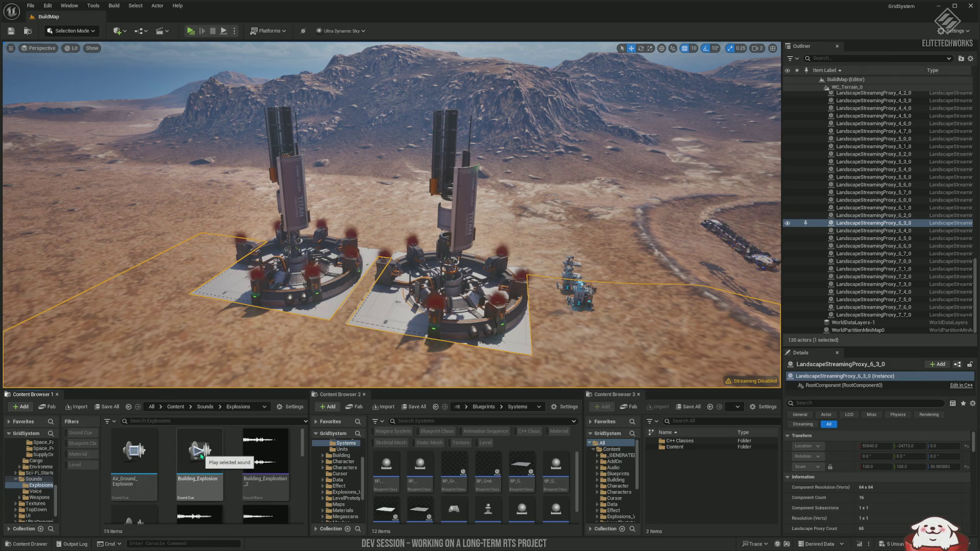
Listen to the Building_Explosion and Explosion_00 sounds.
{"action": "left_click", "coordinate": [201, 456]}
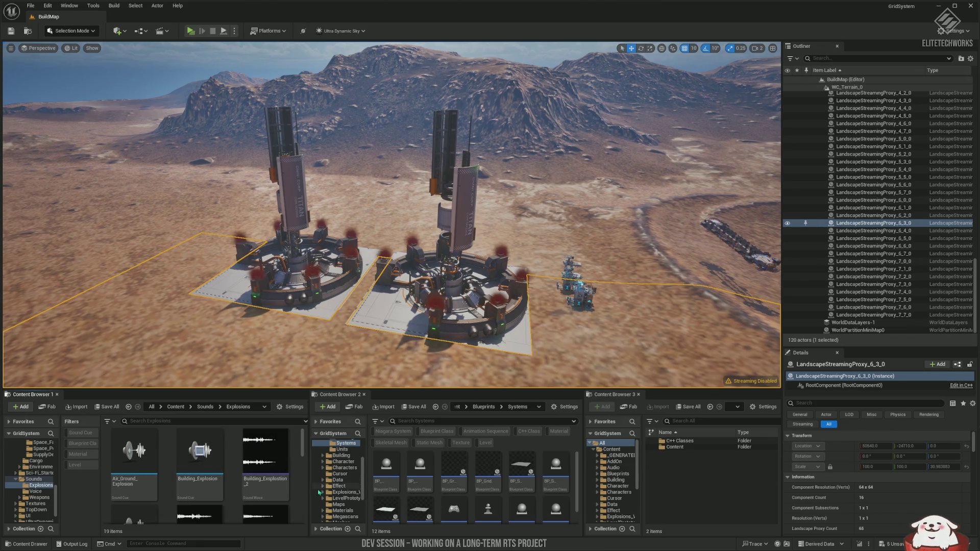
{"action": "scroll", "coordinate": [279, 485], "scroll_direction": "down", "scroll_amount": 2}
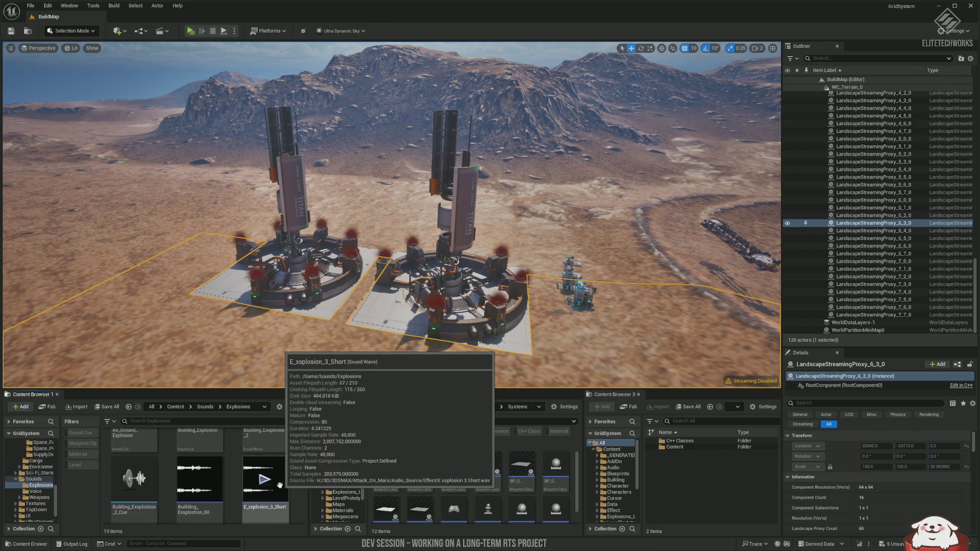
{"action": "scroll", "coordinate": [280, 484], "scroll_direction": "down", "scroll_amount": 3}
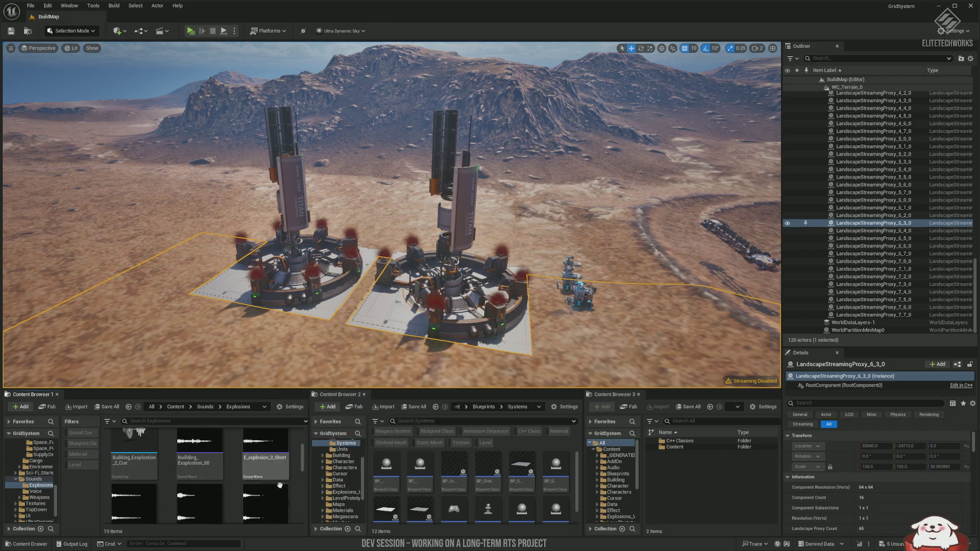
{"action": "scroll", "coordinate": [280, 484], "scroll_direction": "down", "scroll_amount": 1}
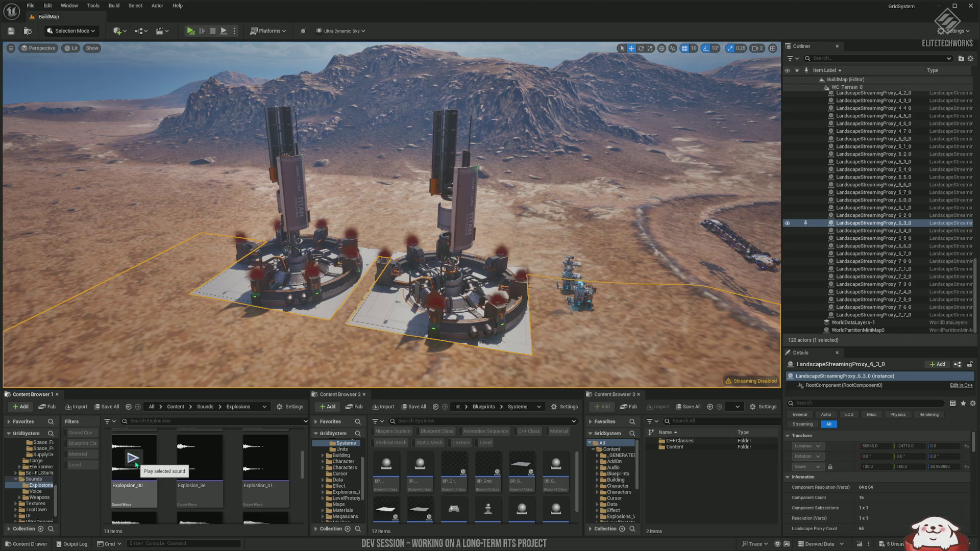
{"action": "left_click", "coordinate": [136, 462]}
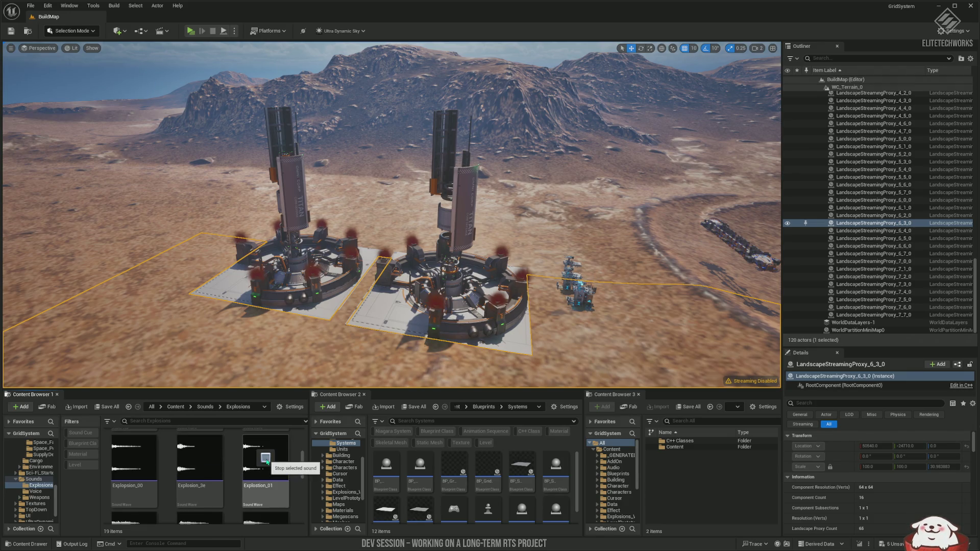
{"action": "scroll", "coordinate": [266, 459], "scroll_direction": "down", "scroll_amount": 2}
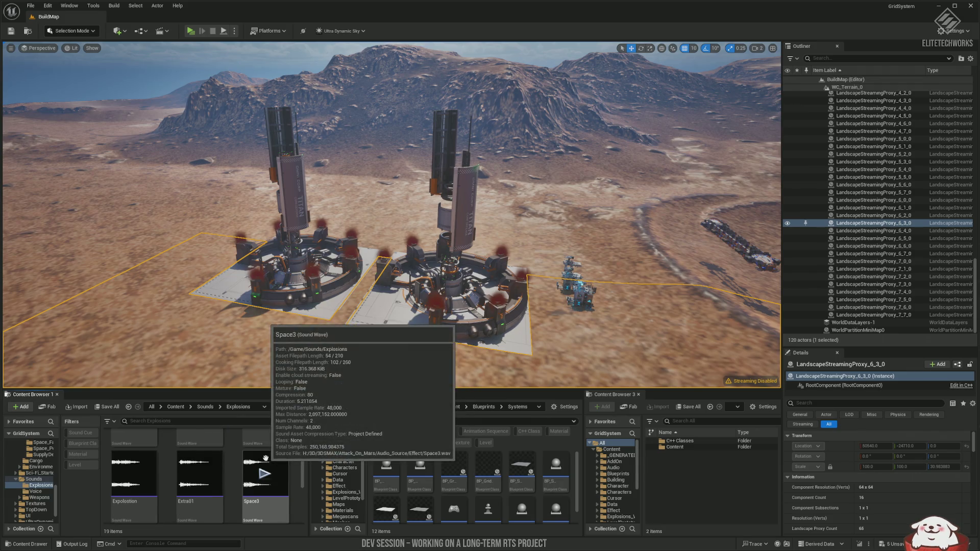
Audition the Space_5, Space_7 and Space_2nd explosion sounds.
{"action": "scroll", "coordinate": [265, 459], "scroll_direction": "down", "scroll_amount": 2}
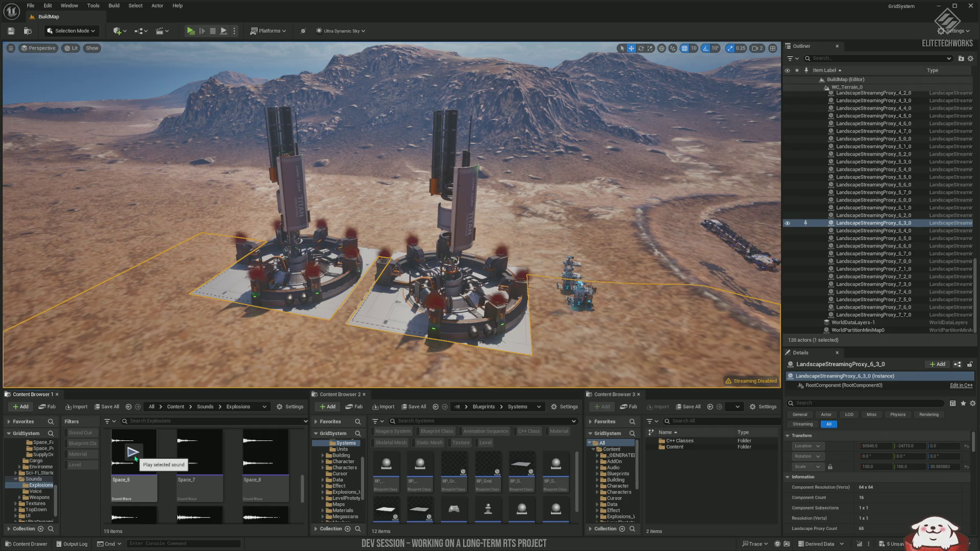
{"action": "left_click", "coordinate": [133, 453]}
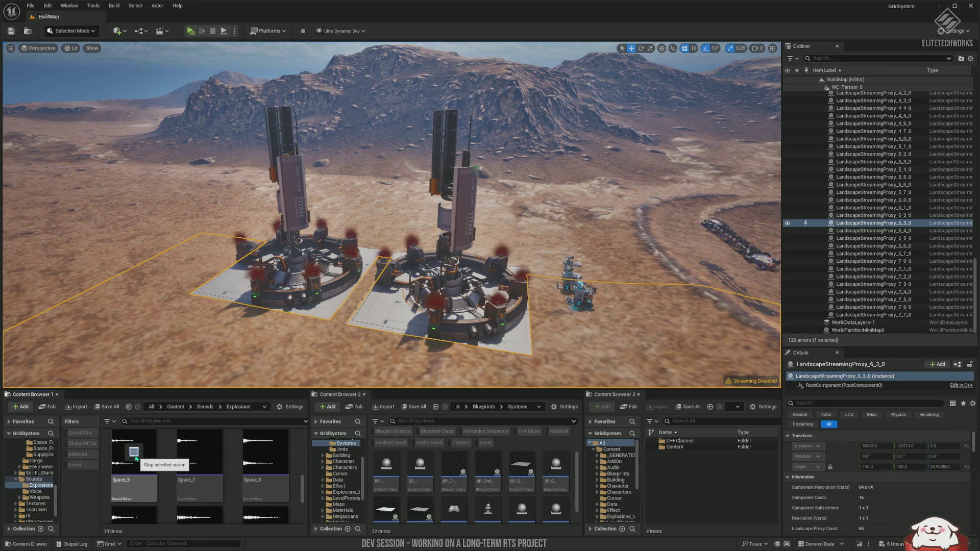
{"action": "mouse_move", "coordinate": [185, 457]}
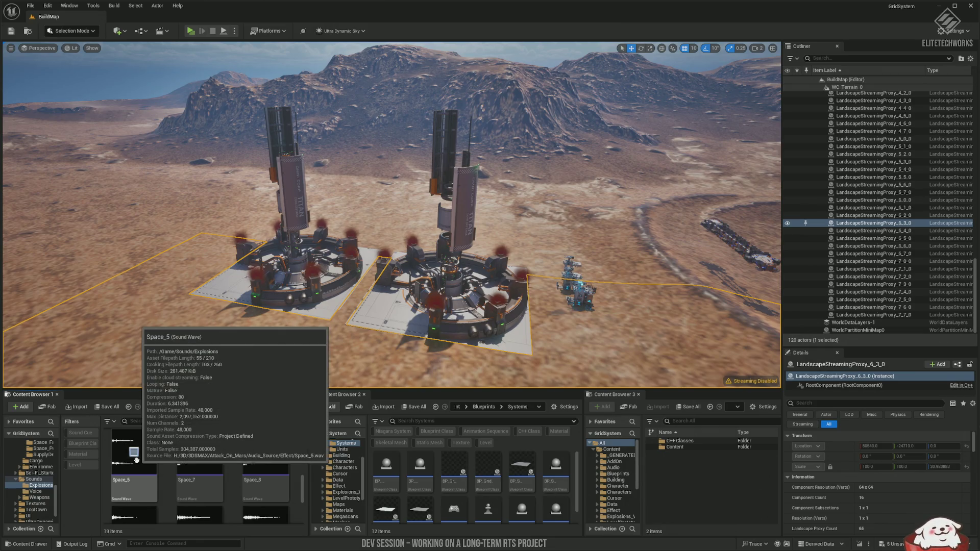
{"action": "left_click", "coordinate": [199, 452]}
{"action": "mouse_move", "coordinate": [264, 460]}
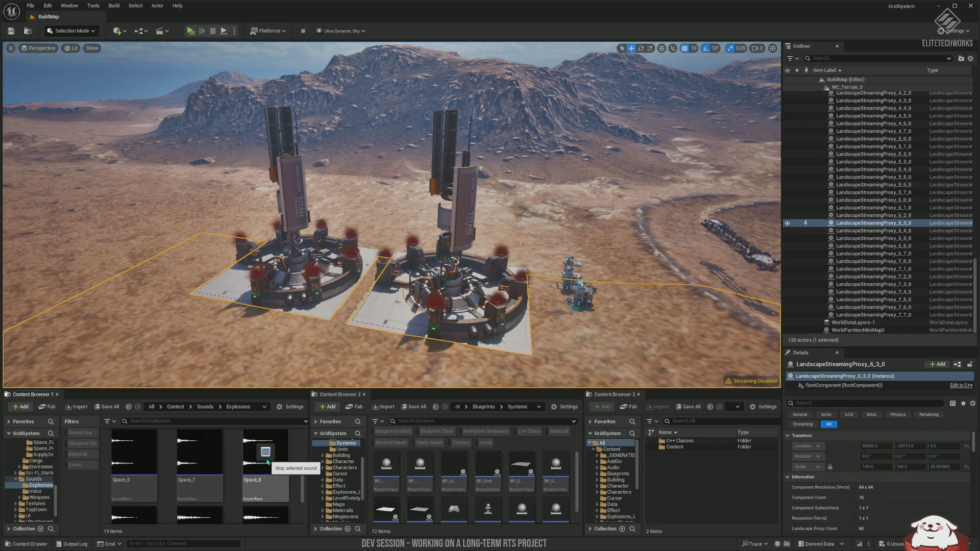
{"action": "scroll", "coordinate": [271, 465], "scroll_direction": "down", "scroll_amount": 1}
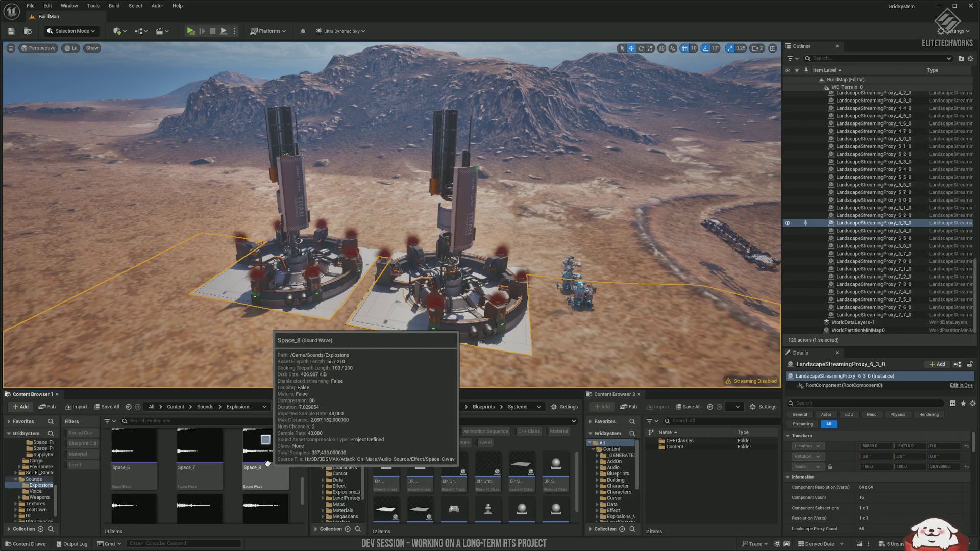
{"action": "scroll", "coordinate": [267, 474], "scroll_direction": "down", "scroll_amount": 2}
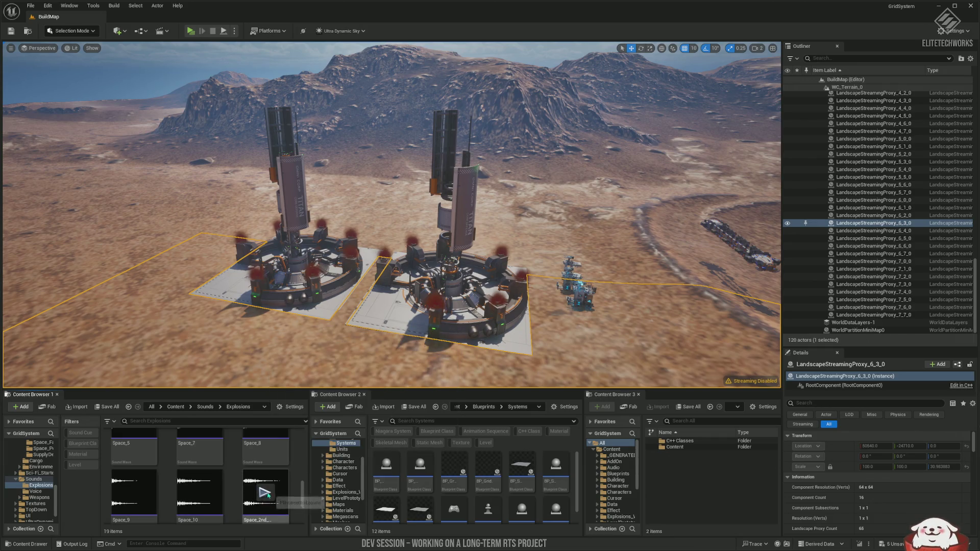
{"action": "left_click", "coordinate": [265, 493]}
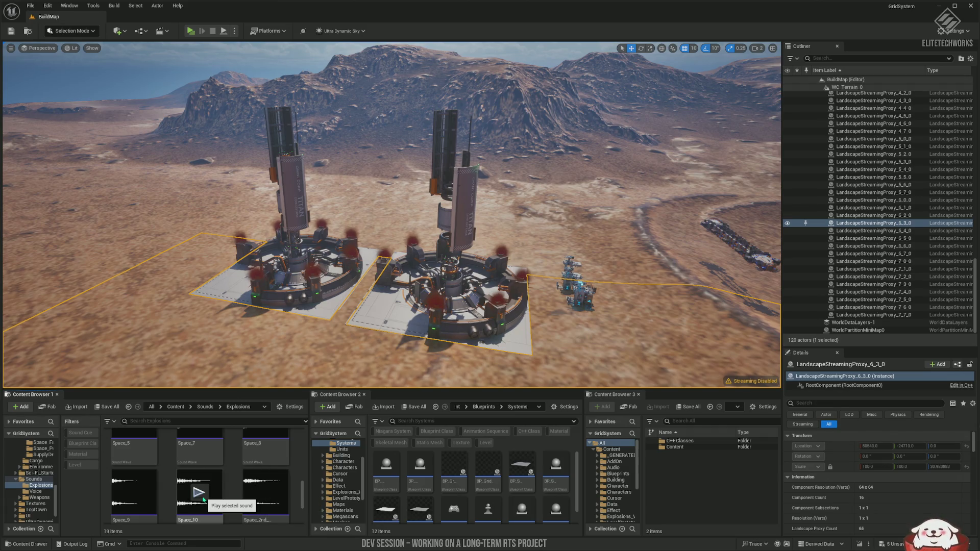
Audition Space_10, then play Space_EX1 twice.
{"action": "left_click", "coordinate": [203, 501]}
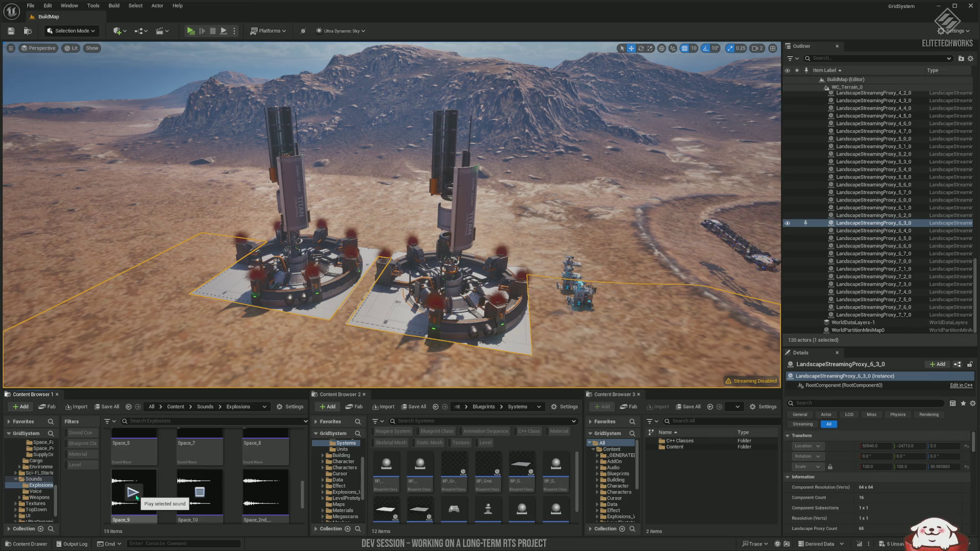
{"action": "scroll", "coordinate": [138, 496], "scroll_direction": "down", "scroll_amount": 1}
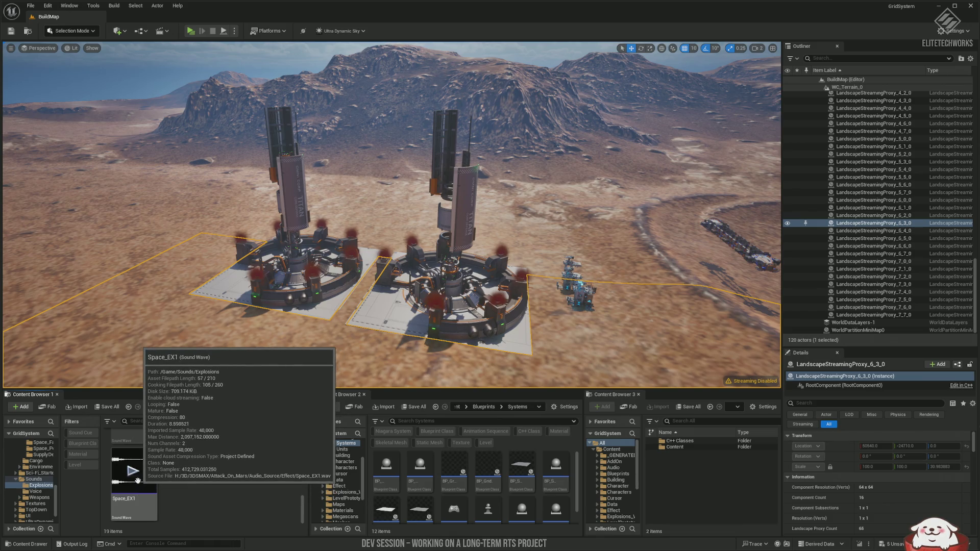
{"action": "left_click", "coordinate": [133, 470]}
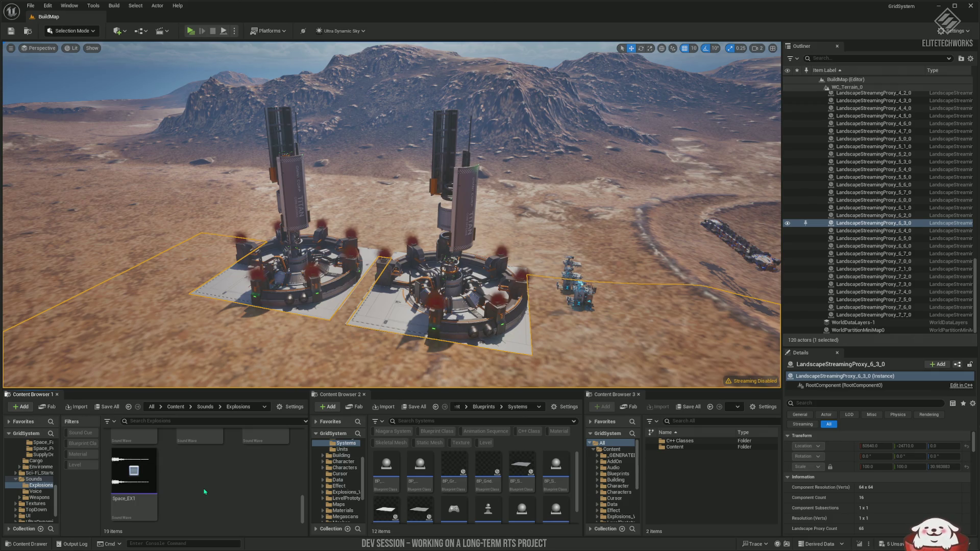
{"action": "scroll", "coordinate": [151, 477], "scroll_direction": "up", "scroll_amount": 1}
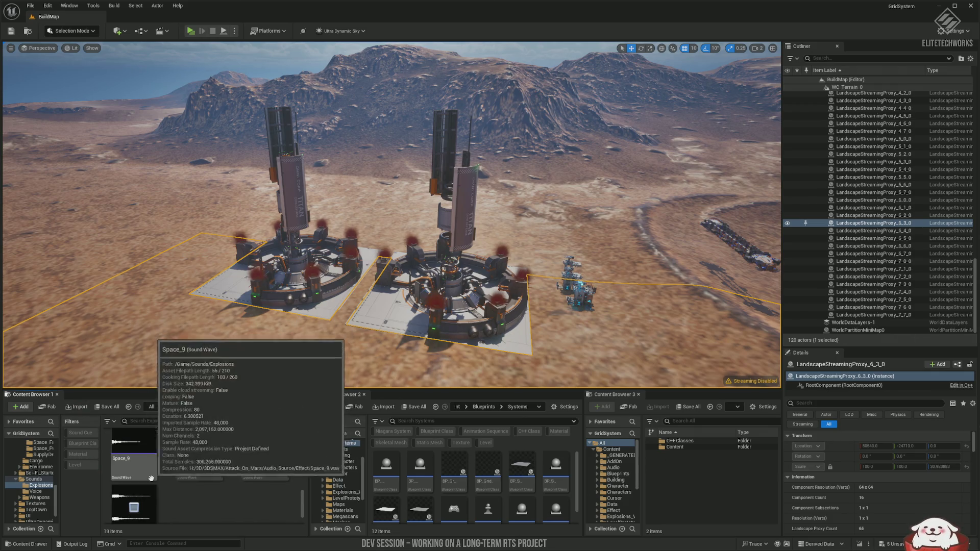
{"action": "scroll", "coordinate": [158, 484], "scroll_direction": "down", "scroll_amount": 1}
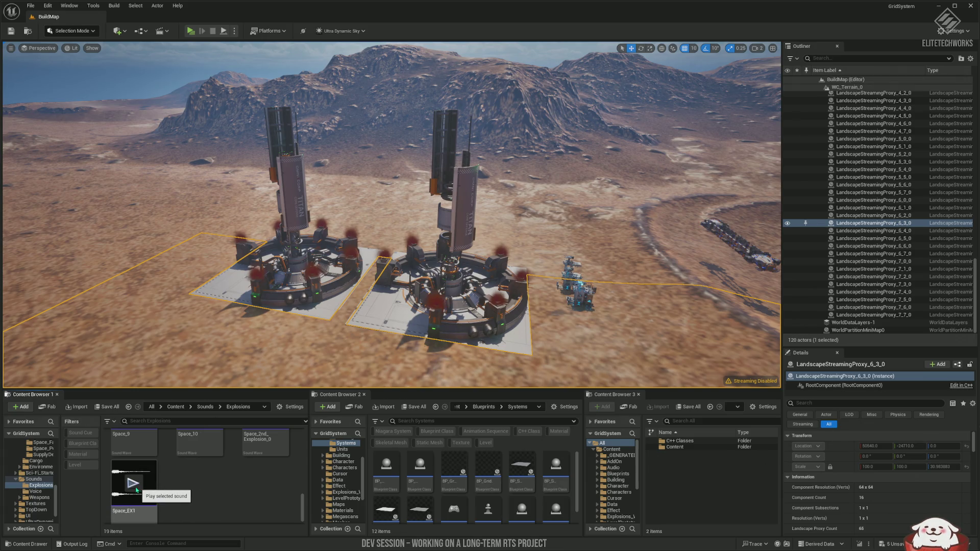
{"action": "left_click", "coordinate": [134, 488]}
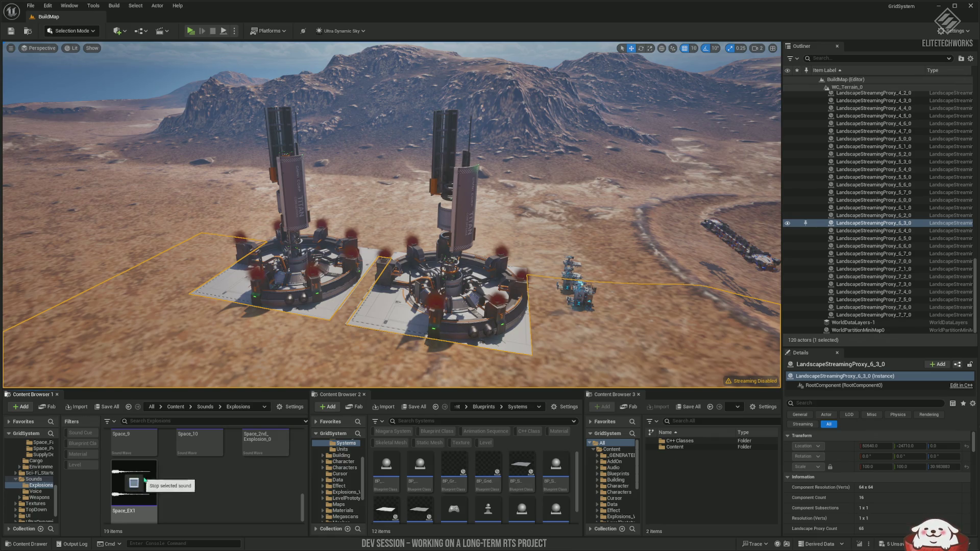
{"action": "scroll", "coordinate": [184, 489], "scroll_direction": "up", "scroll_amount": 2}
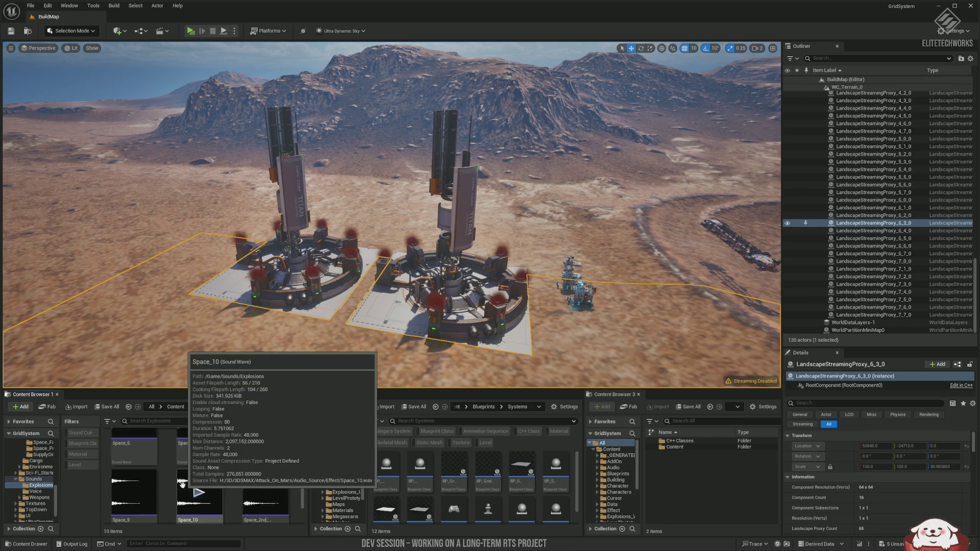
{"action": "scroll", "coordinate": [182, 486], "scroll_direction": "up", "scroll_amount": 1}
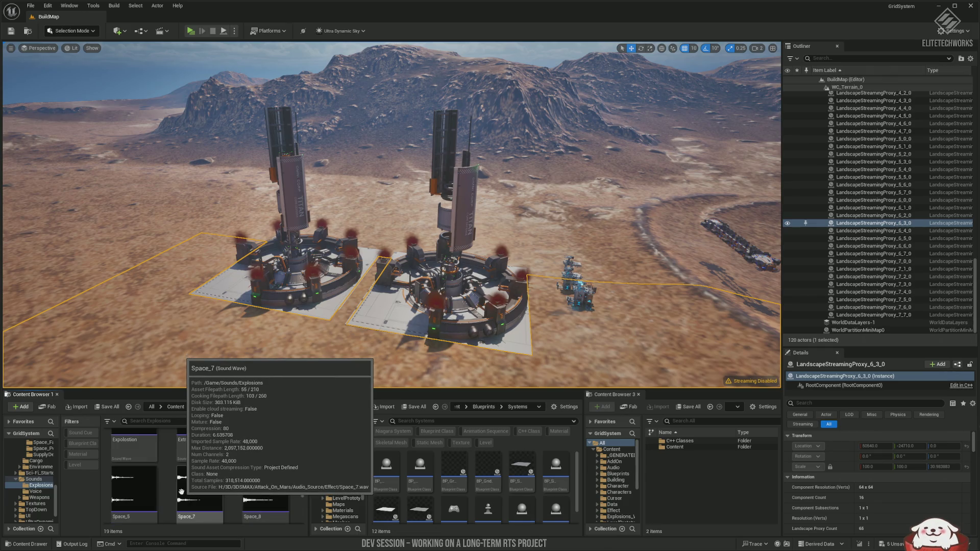
{"action": "mouse_move", "coordinate": [140, 501]}
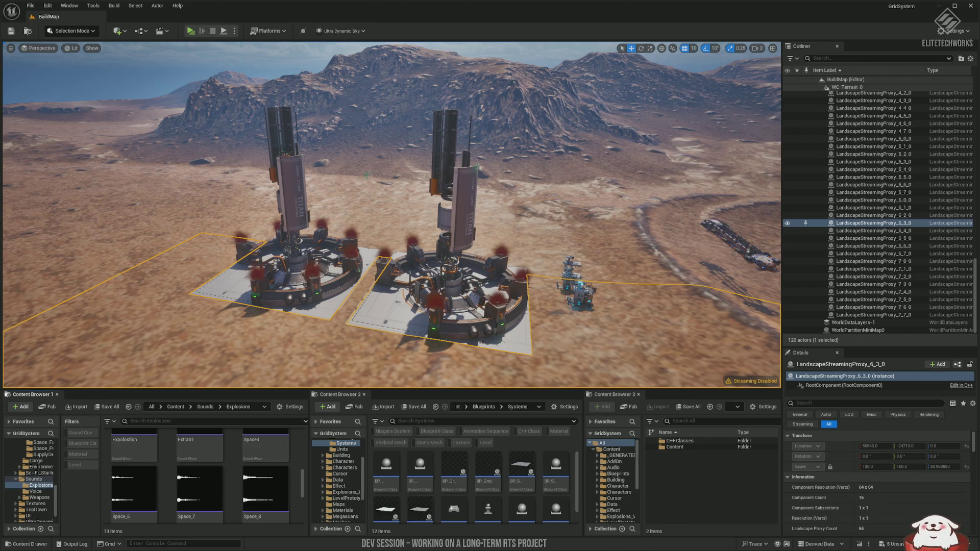
Fly the viewport camera past the base structures toward the desert convoy.
{"action": "scroll", "coordinate": [391, 214], "scroll_direction": "up", "scroll_amount": 2}
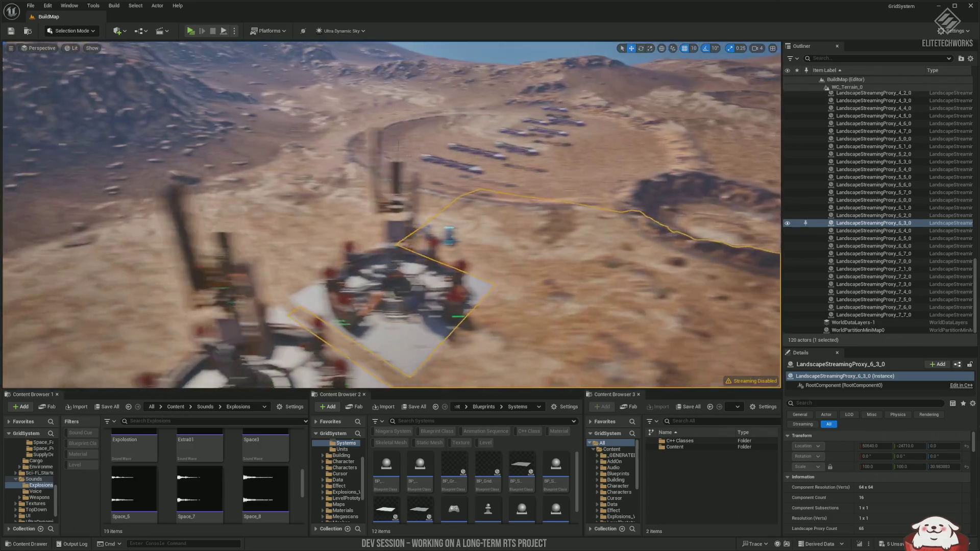
{"action": "scroll", "coordinate": [391, 214], "scroll_direction": "up", "scroll_amount": 2}
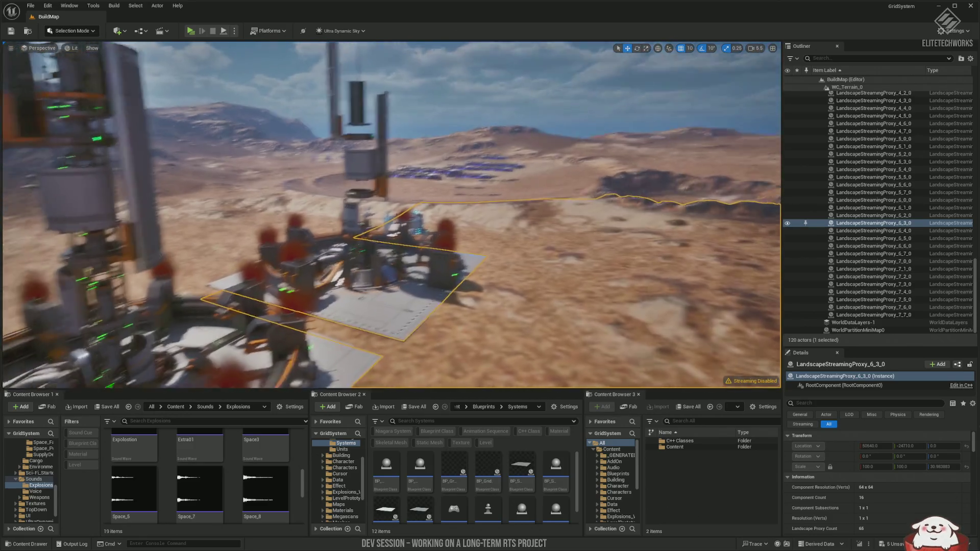
{"action": "key", "text": "w"}
{"action": "scroll", "coordinate": [391, 214], "scroll_direction": "down", "scroll_amount": 2}
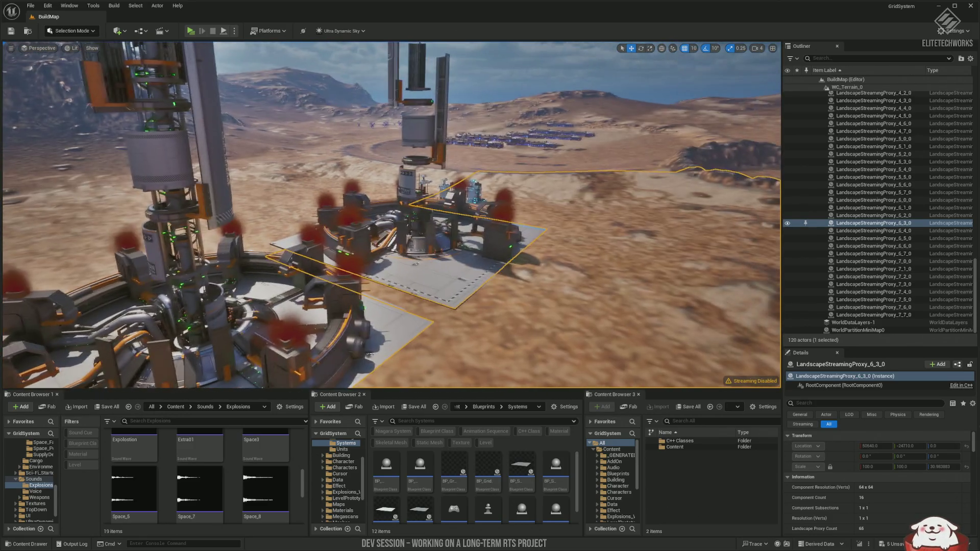
{"action": "key", "text": "w"}
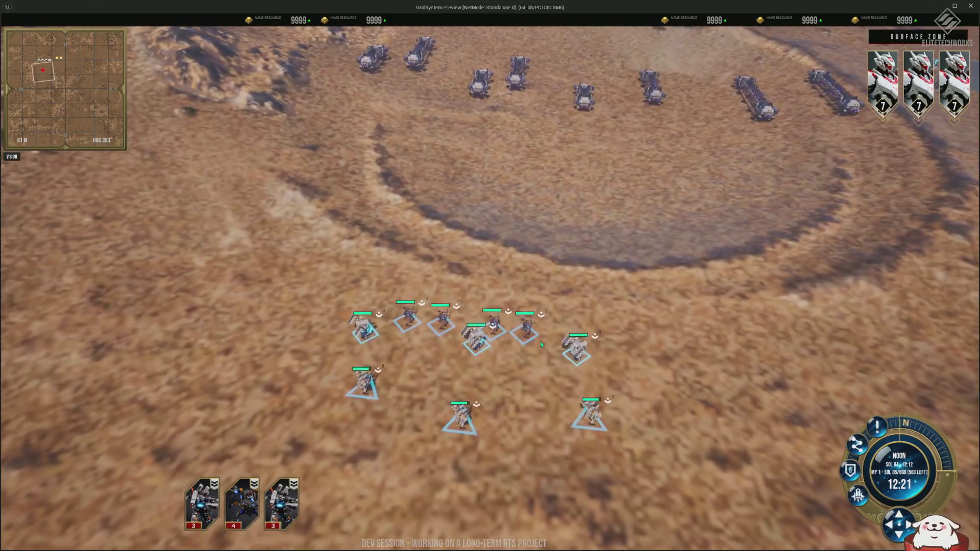
Select mech SG-UNIT 72, move it, and fire repeatedly until it reloads.
{"action": "mouse_move", "coordinate": [564, 324]}
{"action": "left_mouse_down"}
{"action": "mouse_move", "coordinate": [630, 372]}
{"action": "mouse_move", "coordinate": [623, 387]}
{"action": "left_mouse_up"}
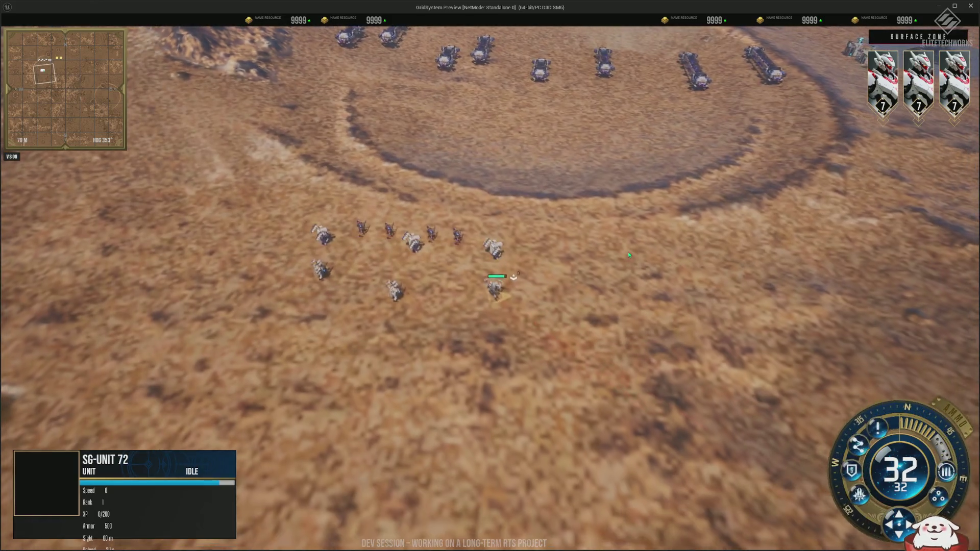
{"action": "right_click", "coordinate": [584, 236]}
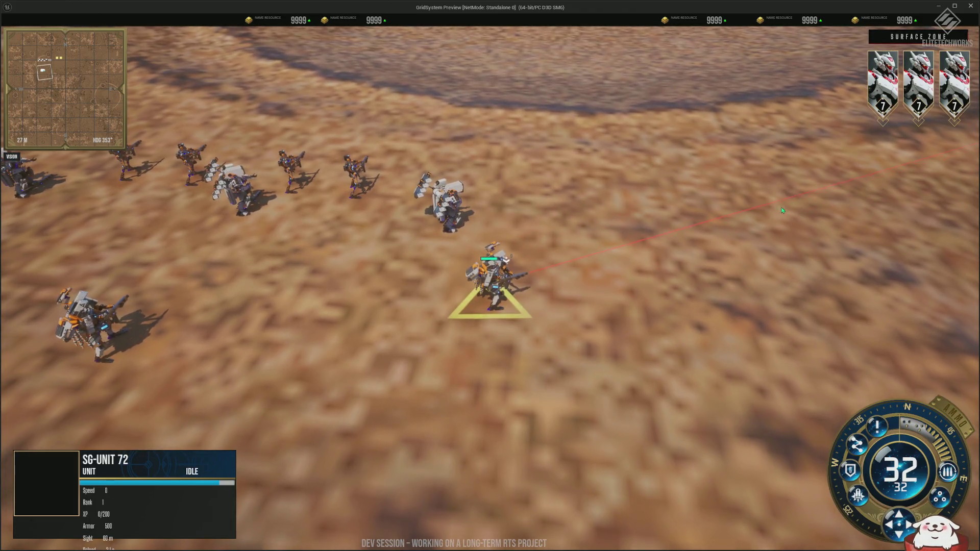
{"action": "left_click", "coordinate": [868, 203]}
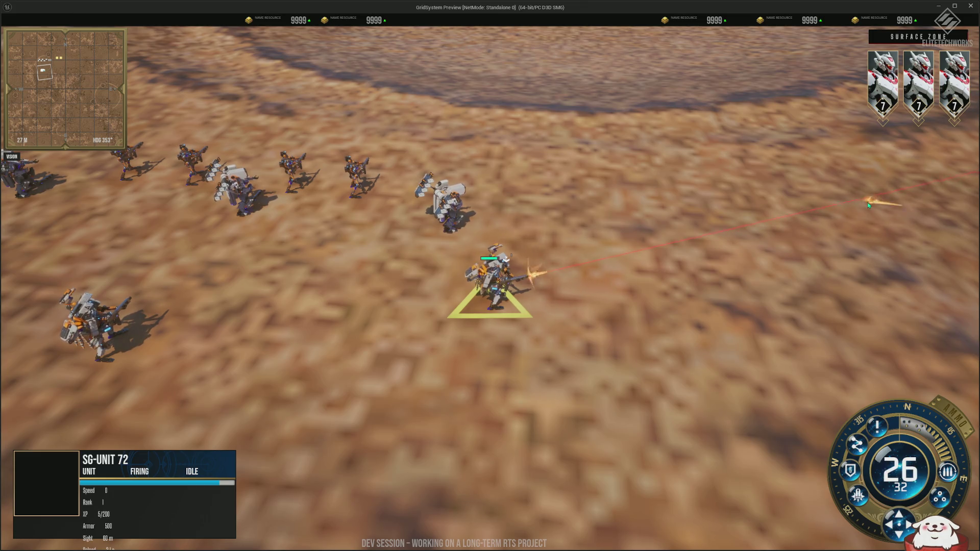
{"action": "left_click", "coordinate": [865, 193]}
{"action": "left_click", "coordinate": [862, 183]}
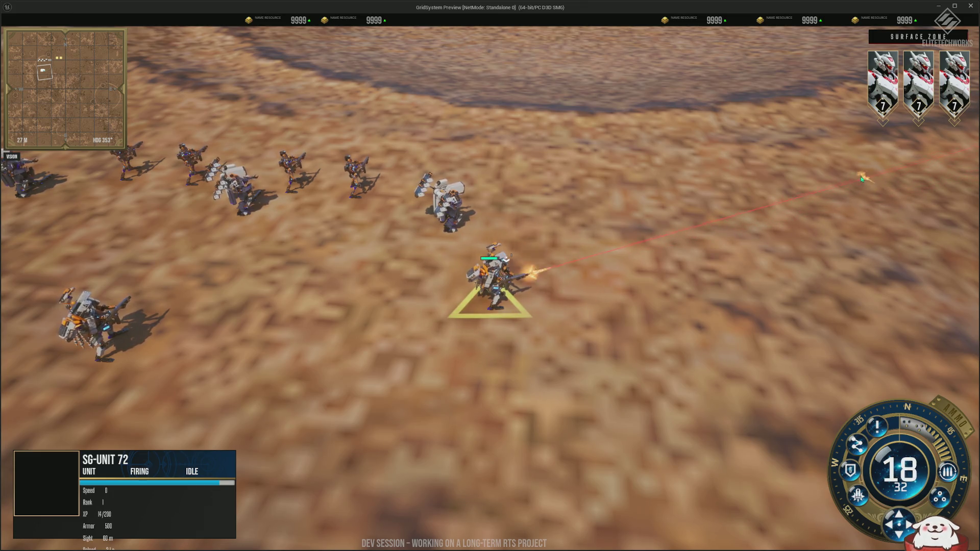
{"action": "key", "text": "r"}
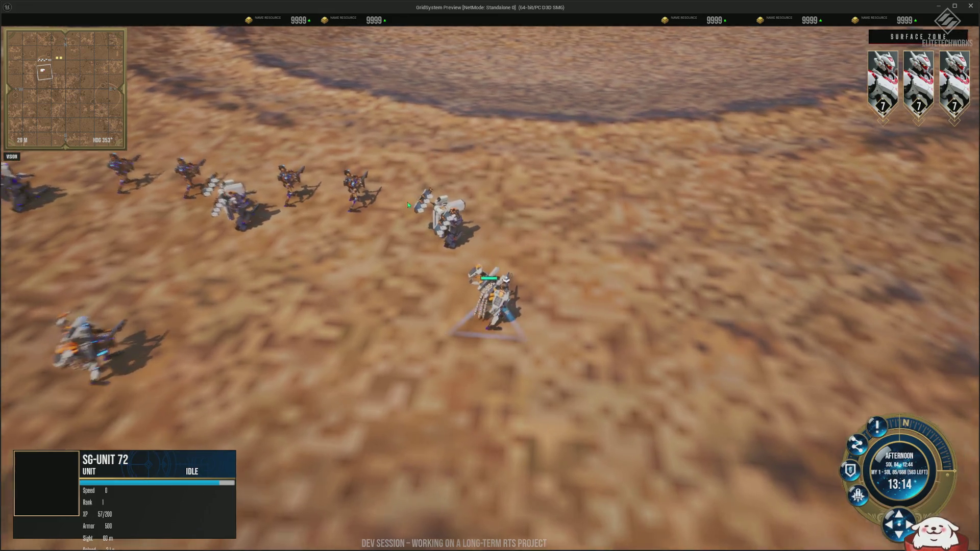
Select unit RG-UNTS 00 as the active unit.
{"action": "scroll", "coordinate": [364, 238], "scroll_direction": "up", "scroll_amount": 5}
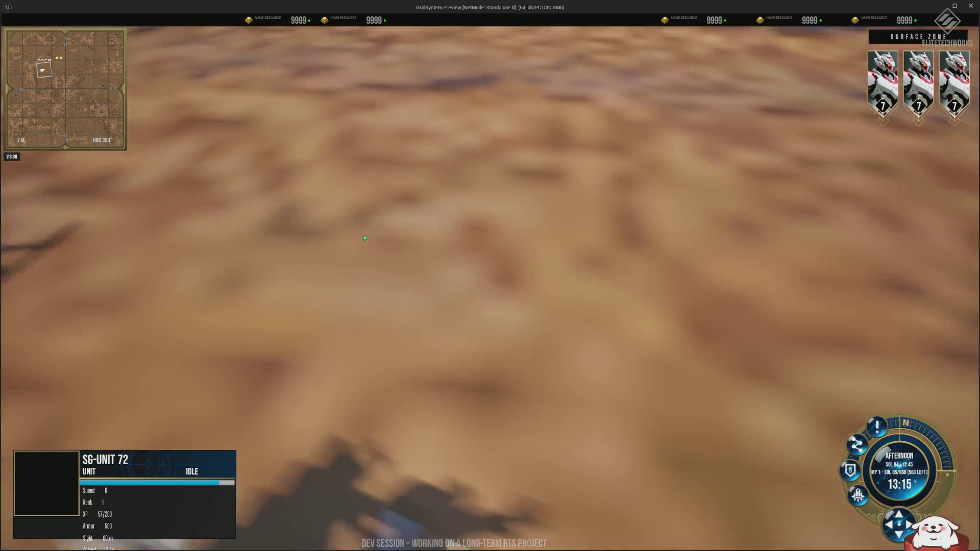
{"action": "scroll", "coordinate": [383, 243], "scroll_direction": "down", "scroll_amount": 3}
{"action": "left_click", "coordinate": [431, 278]}
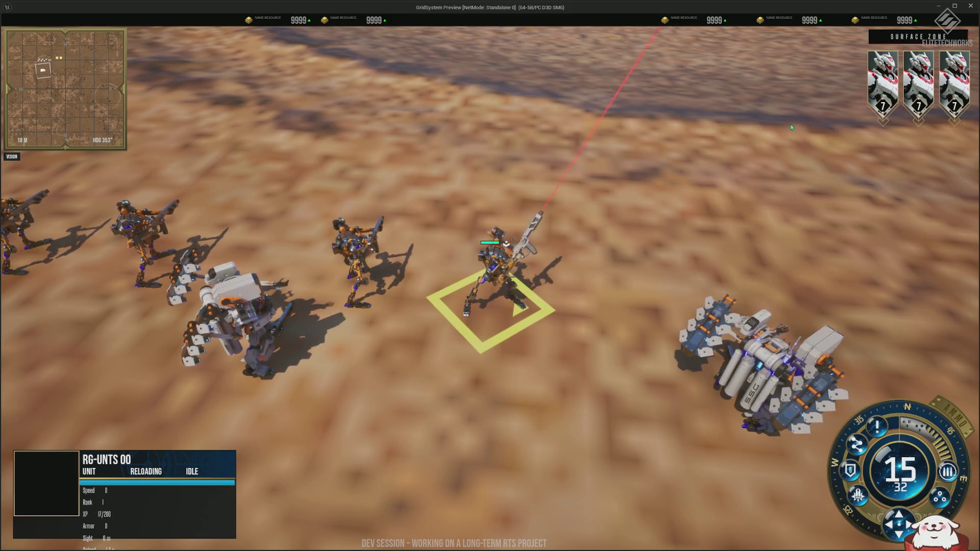
{"action": "scroll", "coordinate": [649, 217], "scroll_direction": "down", "scroll_amount": 5}
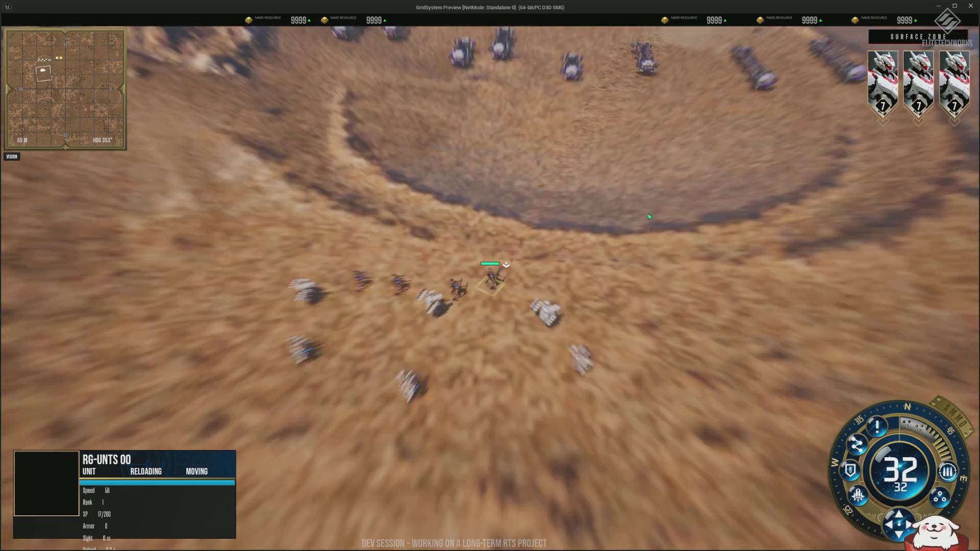
{"action": "scroll", "coordinate": [648, 216], "scroll_direction": "down", "scroll_amount": 5}
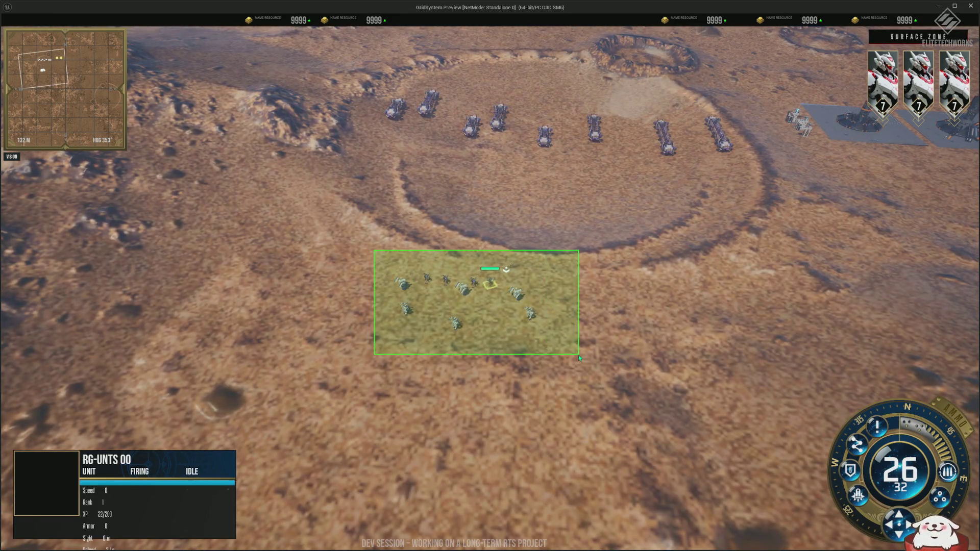
Box-select all members of the mech squad, then zoom and pan the view toward the vehicles.
{"action": "left_click_drag", "start_coordinate": [578, 355], "coordinate": [578, 355]}
{"action": "scroll", "coordinate": [547, 265], "scroll_direction": "up", "scroll_amount": 6}
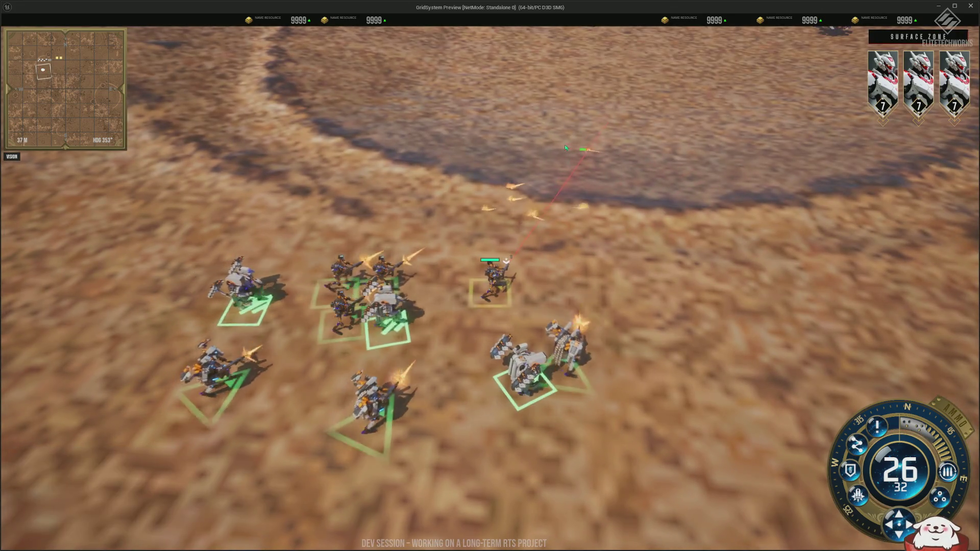
{"action": "mouse_move", "coordinate": [585, 150]}
{"action": "left_mouse_down"}
{"action": "mouse_move", "coordinate": [415, 105]}
{"action": "mouse_move", "coordinate": [291, 106]}
{"action": "left_mouse_up"}
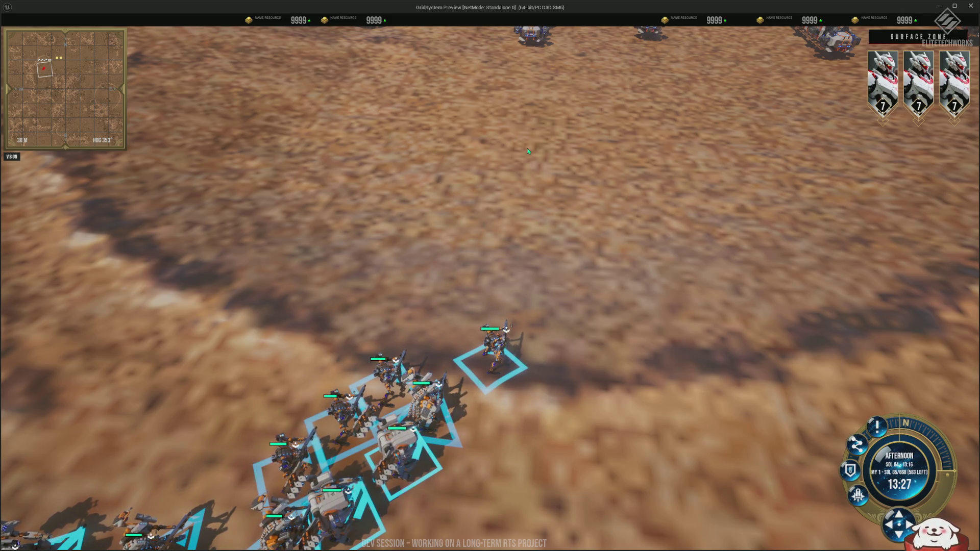
{"action": "scroll", "coordinate": [406, 157], "scroll_direction": "down", "scroll_amount": 5}
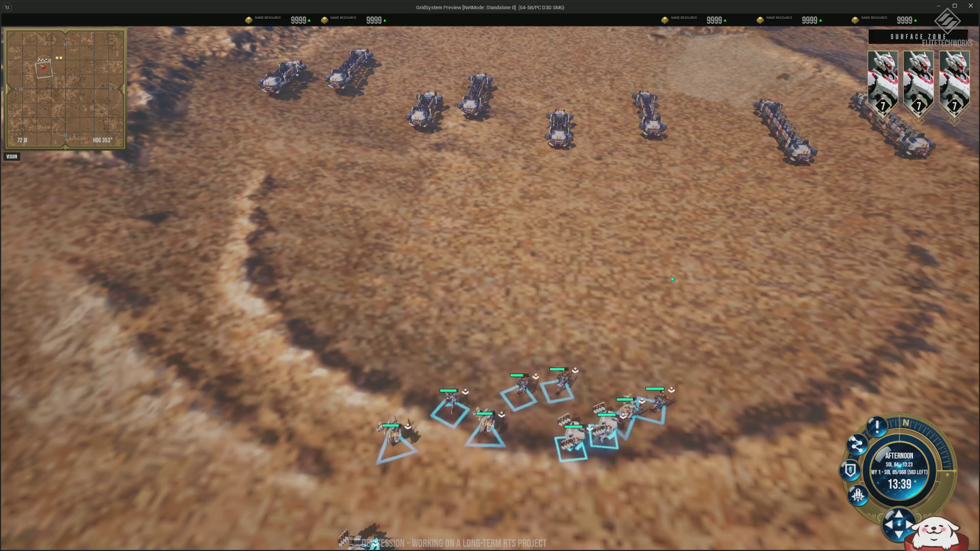
{"action": "scroll", "coordinate": [597, 330], "scroll_direction": "up", "scroll_amount": 3}
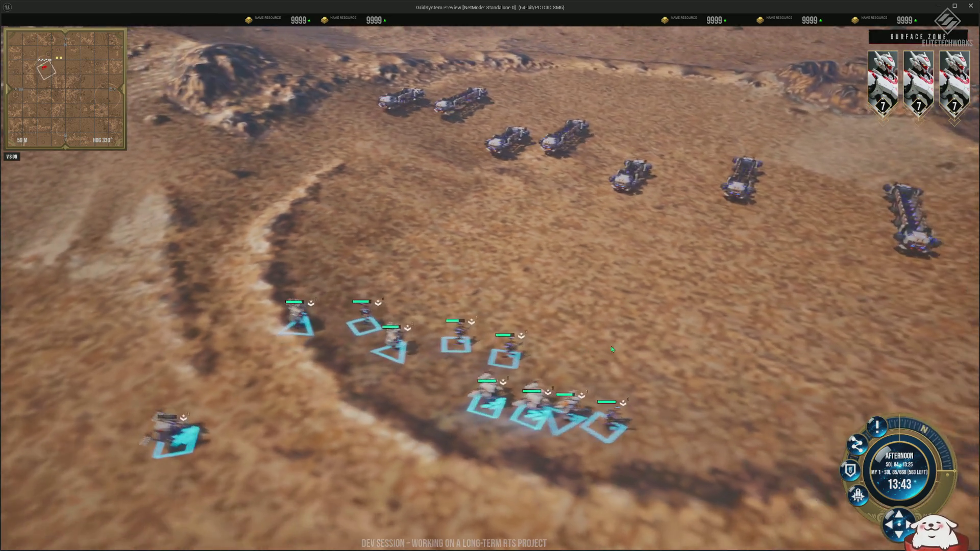
{"action": "scroll", "coordinate": [611, 349], "scroll_direction": "up", "scroll_amount": 5}
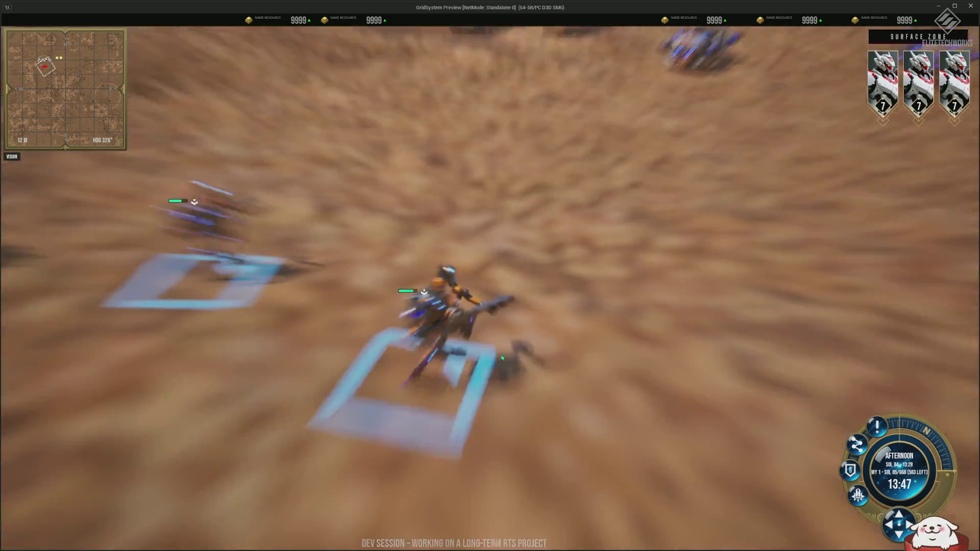
{"action": "scroll", "coordinate": [501, 358], "scroll_direction": "up", "scroll_amount": 3}
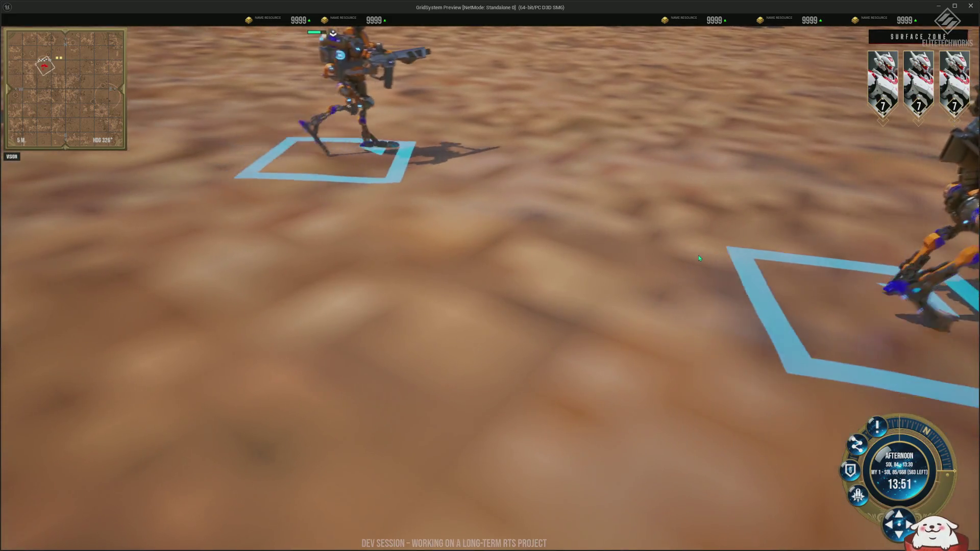
{"action": "scroll", "coordinate": [698, 255], "scroll_direction": "down", "scroll_amount": 3}
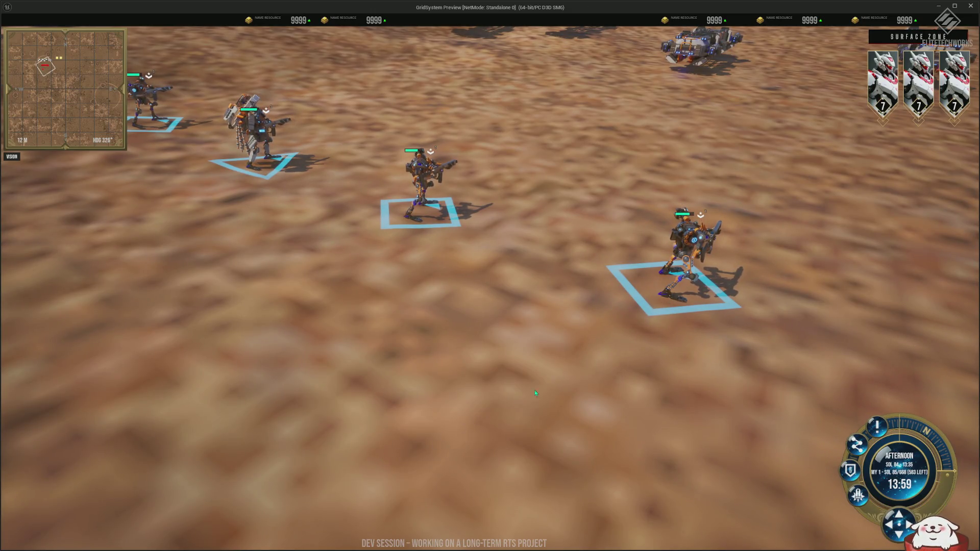
{"action": "key", "text": "w"}
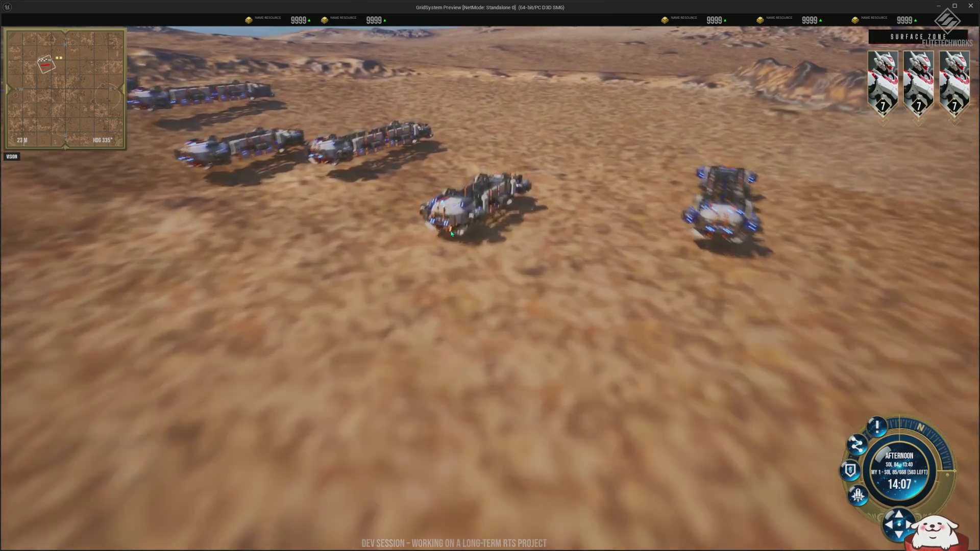
Issue formation move orders sending the mech squad beyond the vehicles to a new spot.
{"action": "scroll", "coordinate": [445, 195], "scroll_direction": "up", "scroll_amount": 5}
{"action": "scroll", "coordinate": [445, 194], "scroll_direction": "down", "scroll_amount": 5}
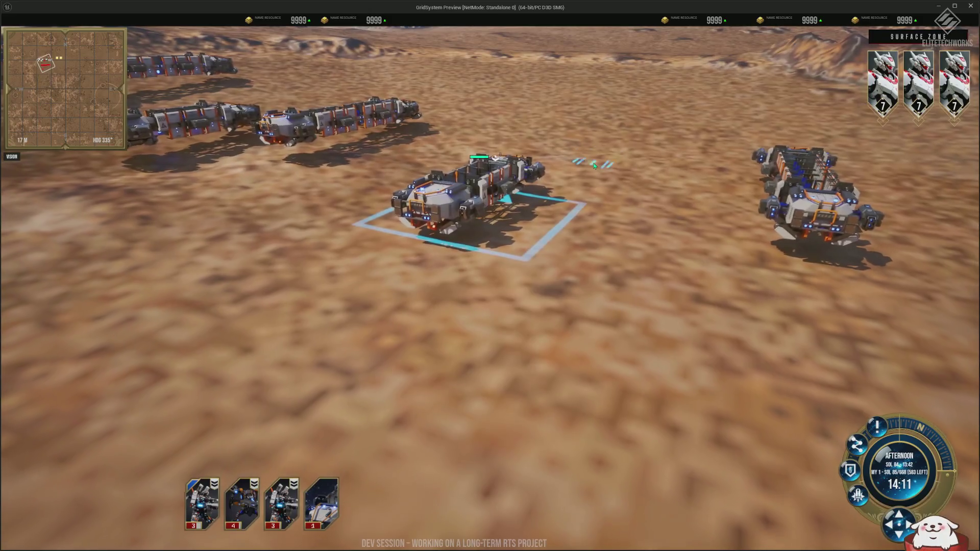
{"action": "scroll", "coordinate": [572, 256], "scroll_direction": "down", "scroll_amount": 5}
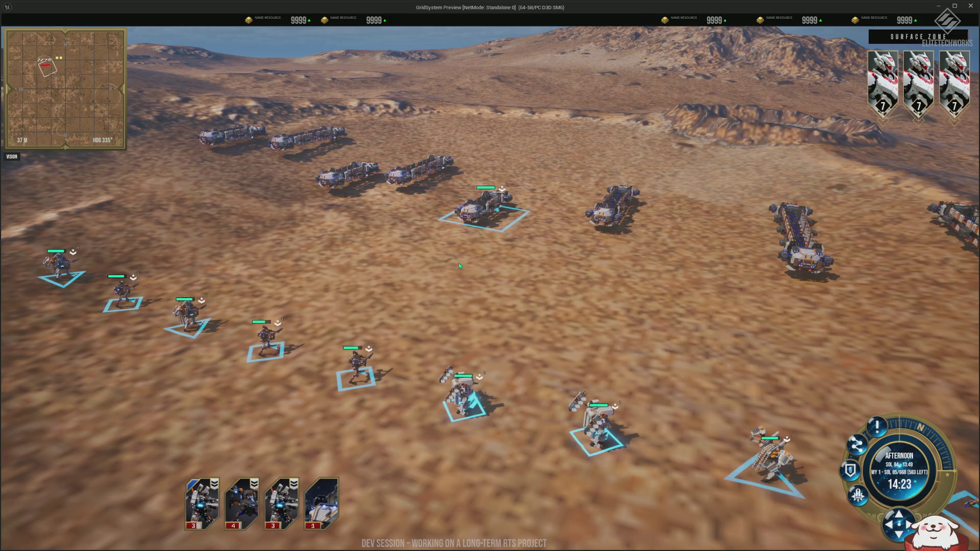
{"action": "scroll", "coordinate": [496, 229], "scroll_direction": "down", "scroll_amount": 4}
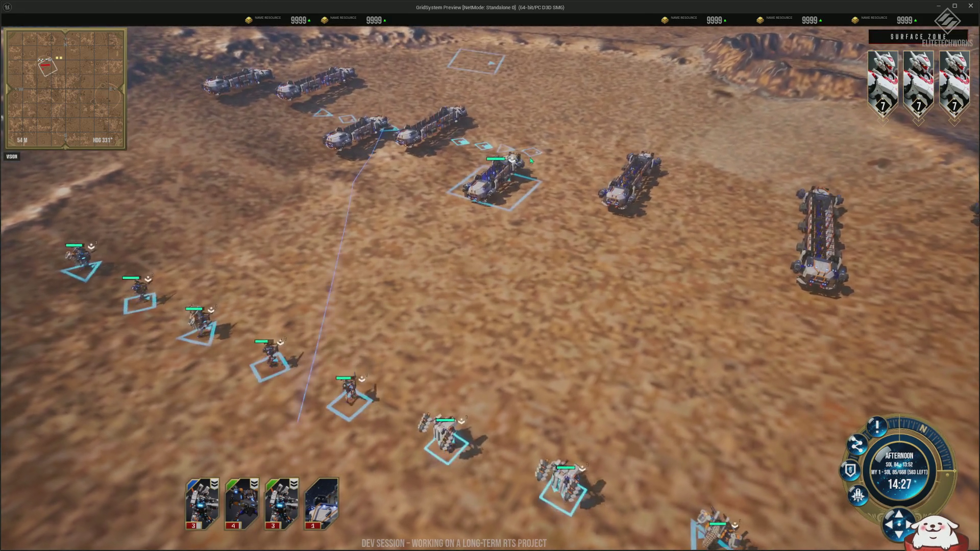
{"action": "right_click", "coordinate": [588, 109]}
{"action": "right_click", "coordinate": [608, 109]}
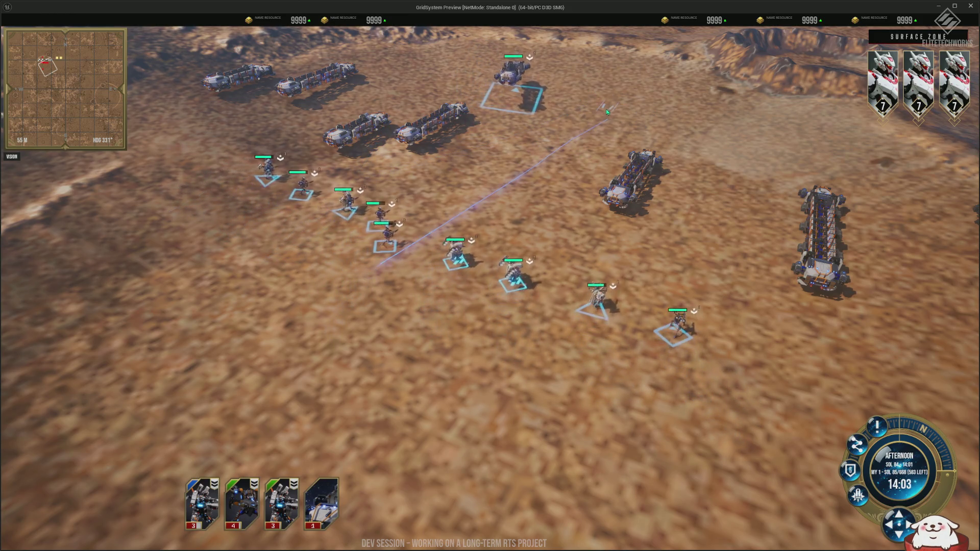
{"action": "right_click", "coordinate": [391, 338]}
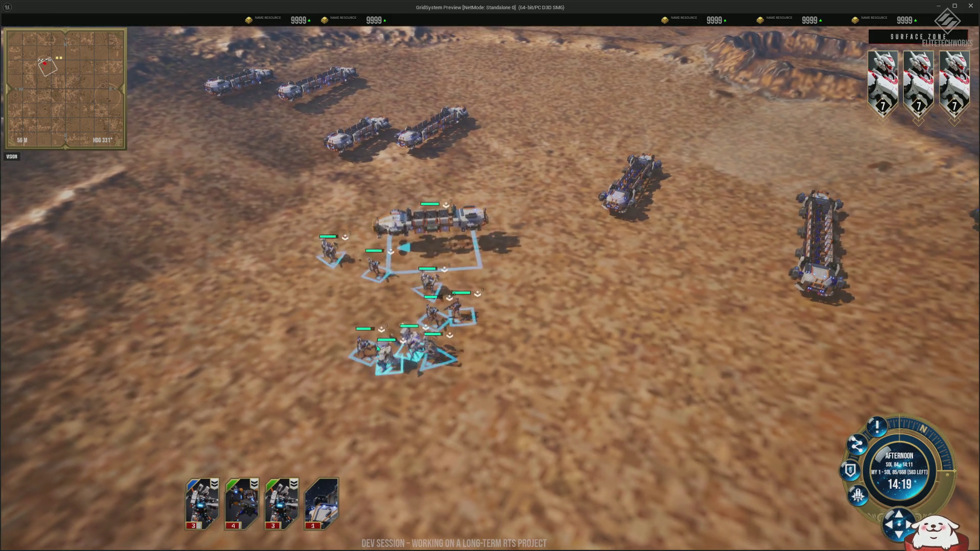
Move the squad beside the cargo transport, then select the transports with hotkey 1.
{"action": "key", "text": "a"}
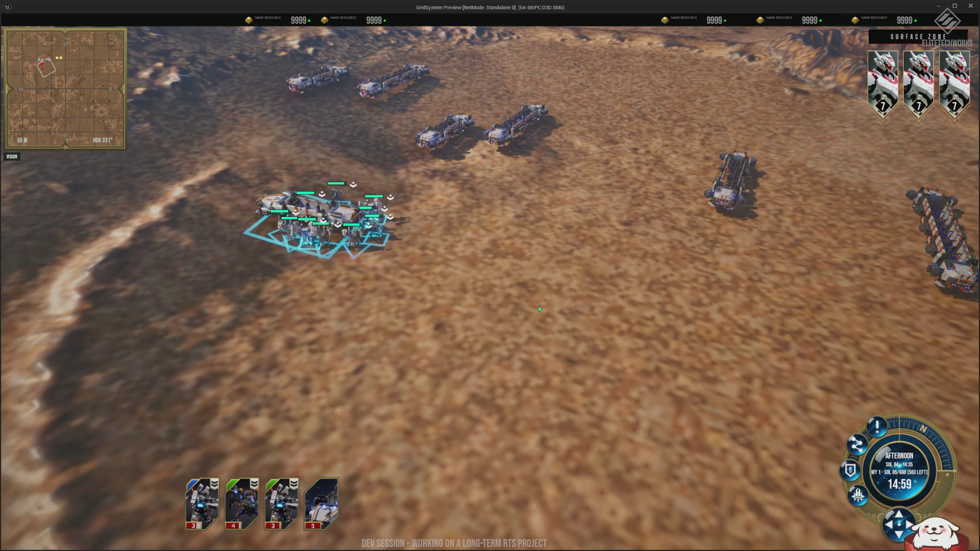
{"action": "right_click", "coordinate": [644, 351]}
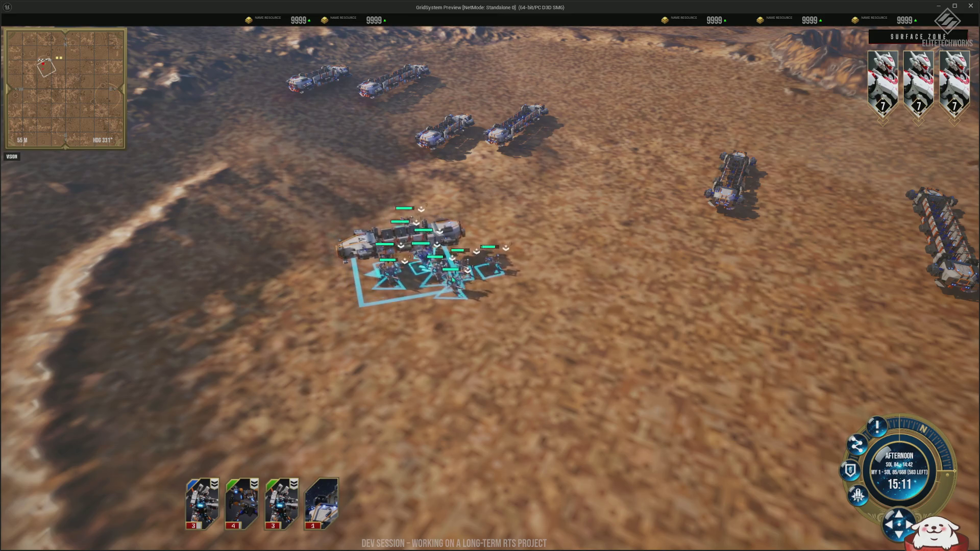
{"action": "scroll", "coordinate": [527, 308], "scroll_direction": "down", "scroll_amount": 2}
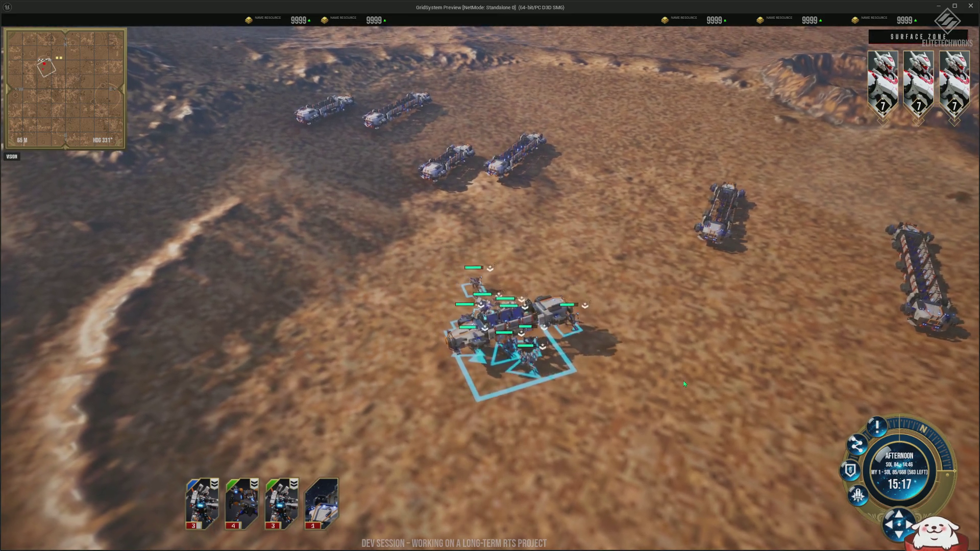
{"action": "scroll", "coordinate": [642, 355], "scroll_direction": "down", "scroll_amount": 3}
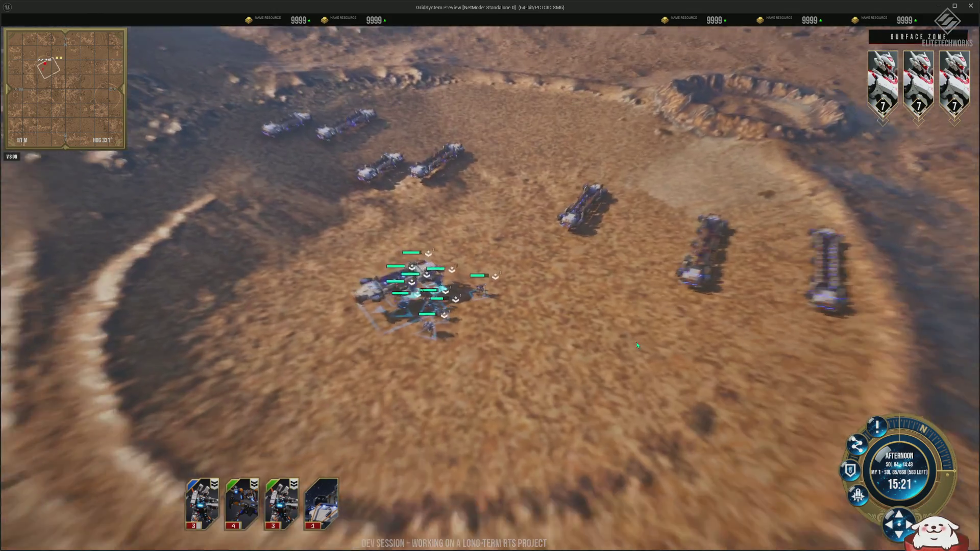
{"action": "scroll", "coordinate": [636, 344], "scroll_direction": "down", "scroll_amount": 3}
{"action": "key", "text": "1"}
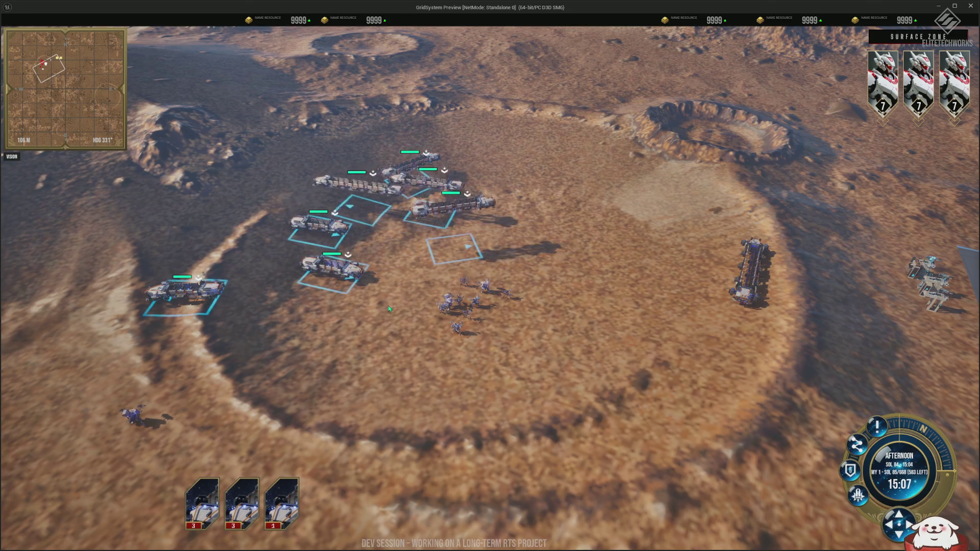
Recentre on the crater and box-select the infantry to add it to the selected transports.
{"action": "left_click_drag", "start_coordinate": [396, 274], "coordinate": [579, 264]}
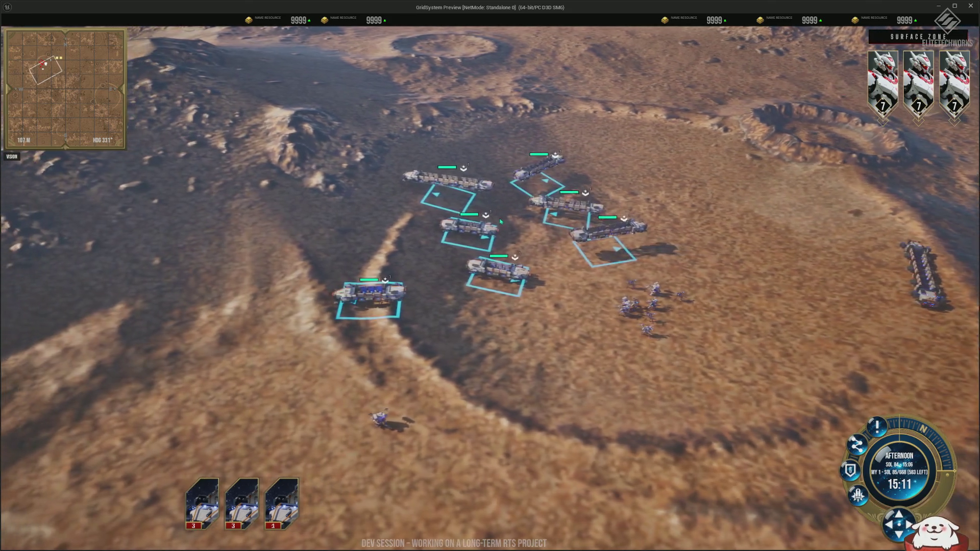
{"action": "scroll", "coordinate": [579, 263], "scroll_direction": "down", "scroll_amount": 5}
{"action": "scroll", "coordinate": [579, 264], "scroll_direction": "up", "scroll_amount": 5}
{"action": "left_click_drag", "start_coordinate": [645, 357], "coordinate": [757, 437]}
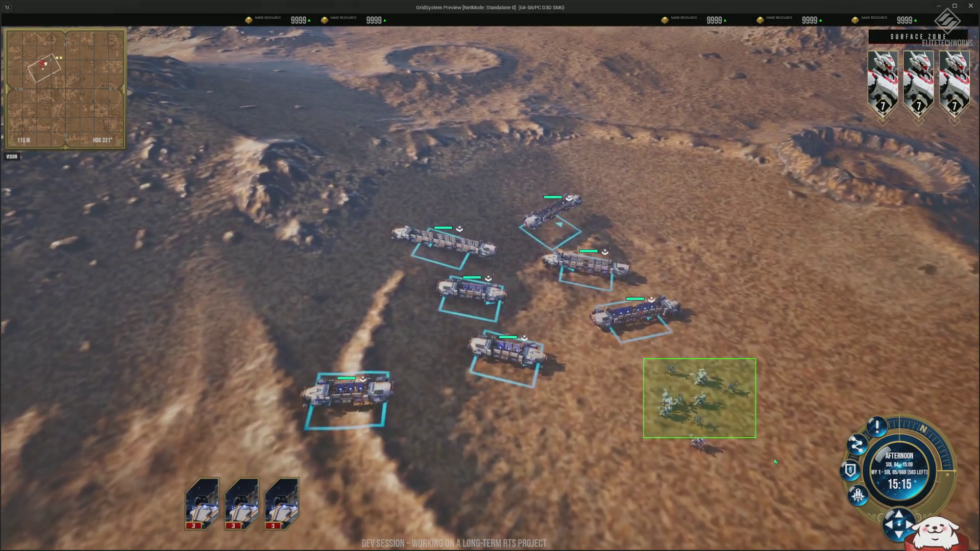
{"action": "left_click_drag", "start_coordinate": [662, 452], "coordinate": [677, 372]}
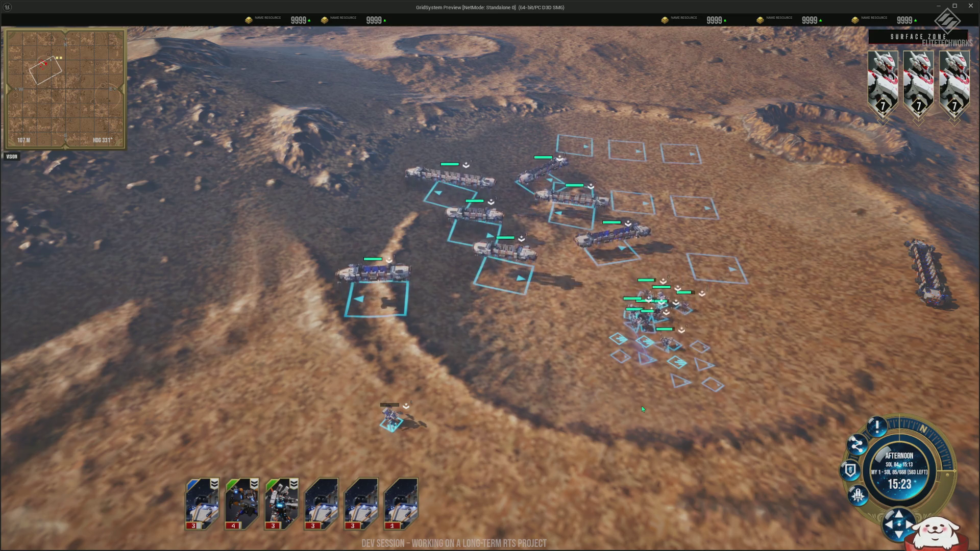
{"action": "scroll", "coordinate": [742, 410], "scroll_direction": "up", "scroll_amount": 3}
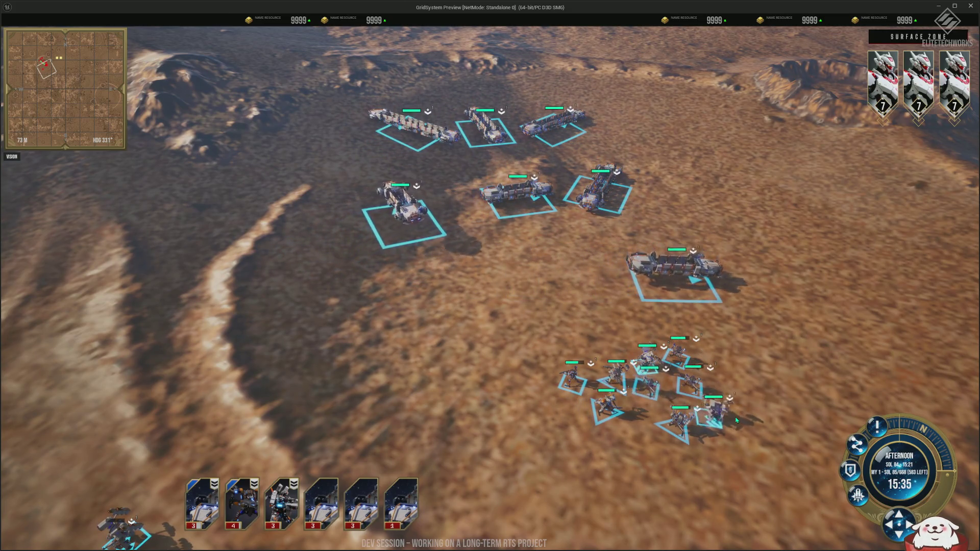
Rotate the camera around the convoy and order the selected units to a first destination.
{"action": "key", "text": "q"}
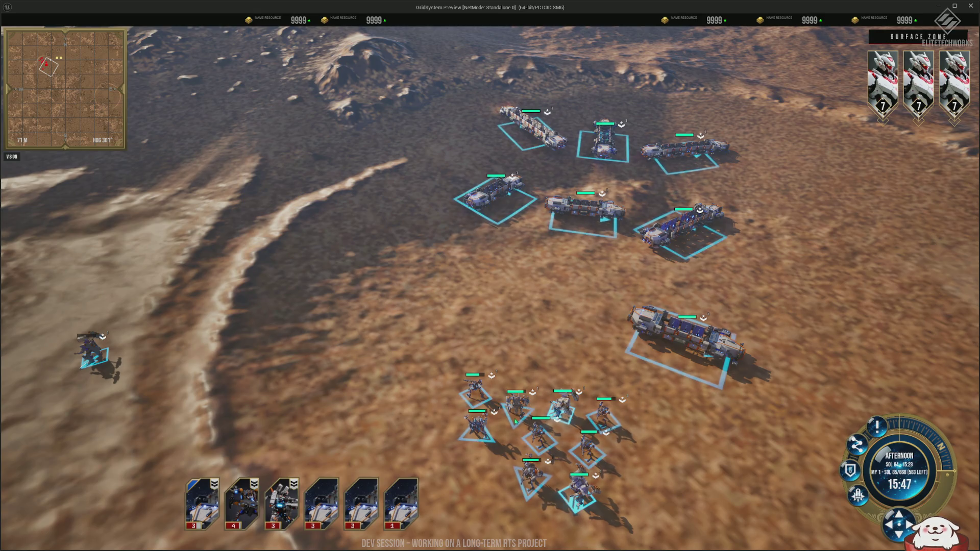
{"action": "key", "text": "e"}
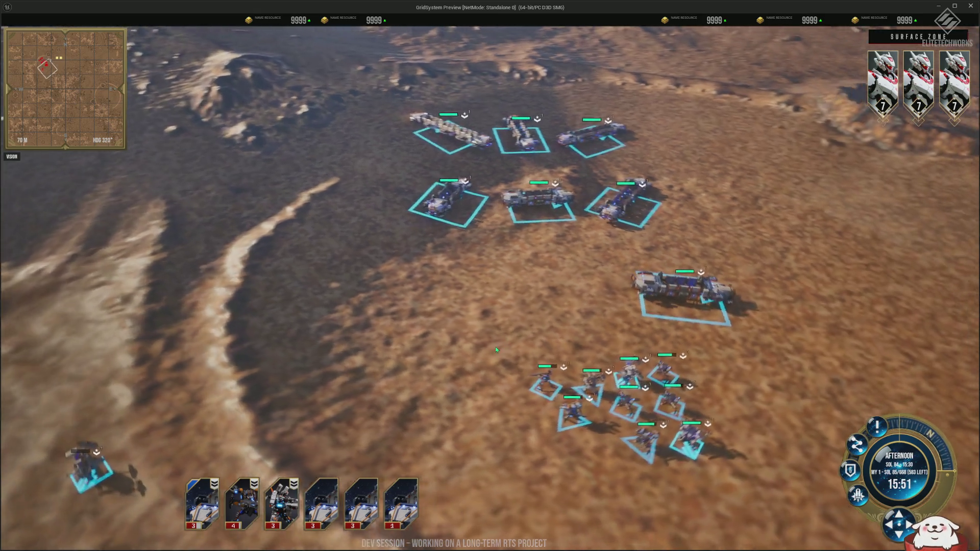
{"action": "scroll", "coordinate": [616, 344], "scroll_direction": "up", "scroll_amount": 5}
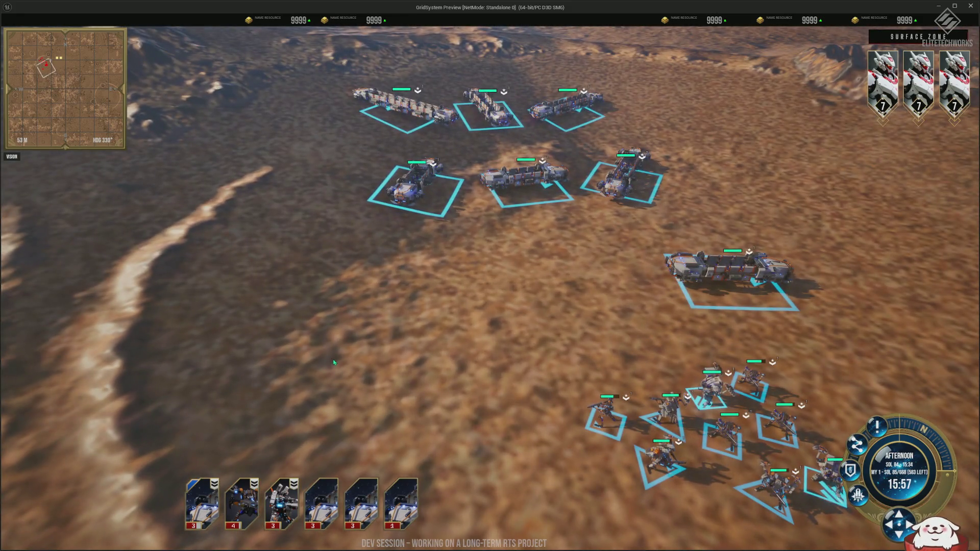
{"action": "scroll", "coordinate": [446, 335], "scroll_direction": "down", "scroll_amount": 3}
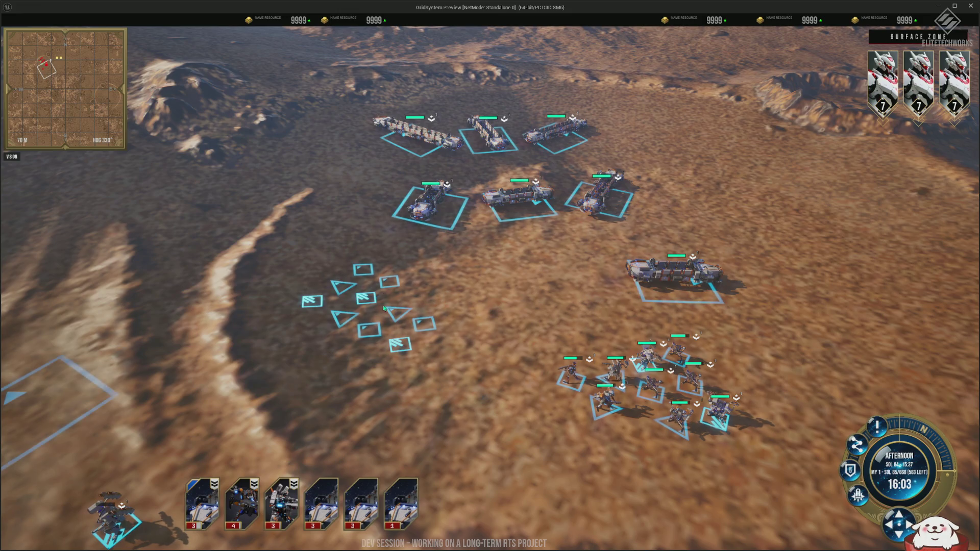
{"action": "key", "text": "q"}
{"action": "scroll", "coordinate": [324, 346], "scroll_direction": "up", "scroll_amount": 3}
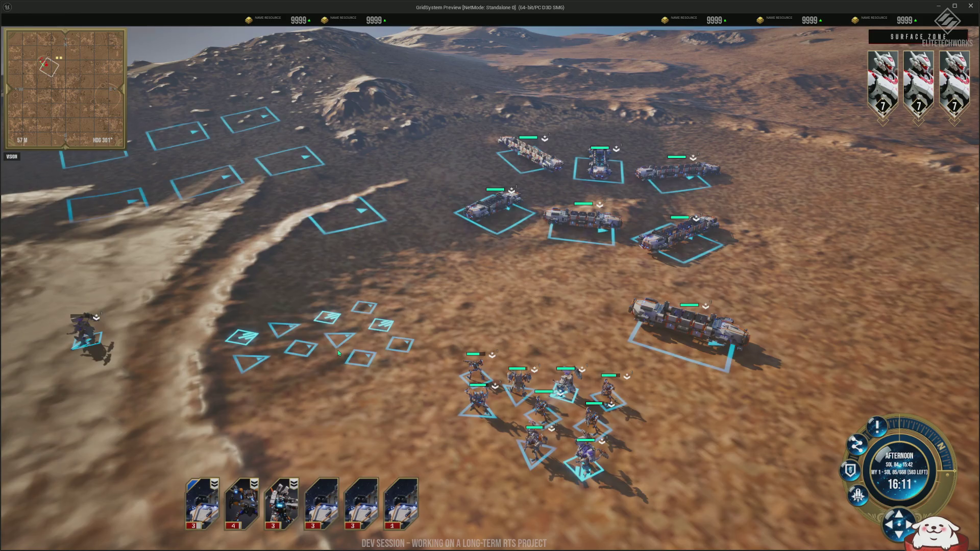
{"action": "scroll", "coordinate": [338, 352], "scroll_direction": "down", "scroll_amount": 4}
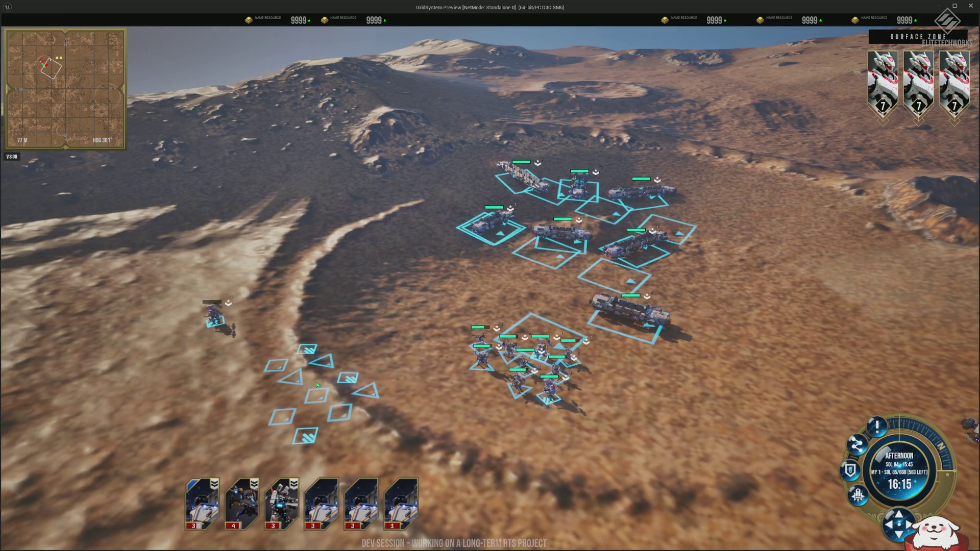
{"action": "scroll", "coordinate": [367, 353], "scroll_direction": "down", "scroll_amount": 3}
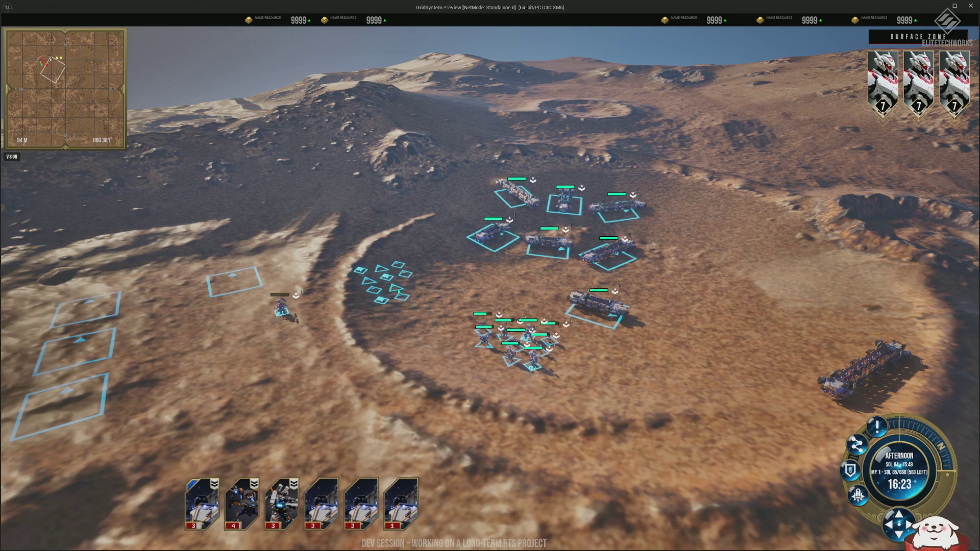
{"action": "scroll", "coordinate": [399, 292], "scroll_direction": "down", "scroll_amount": 2}
{"action": "key", "text": "e"}
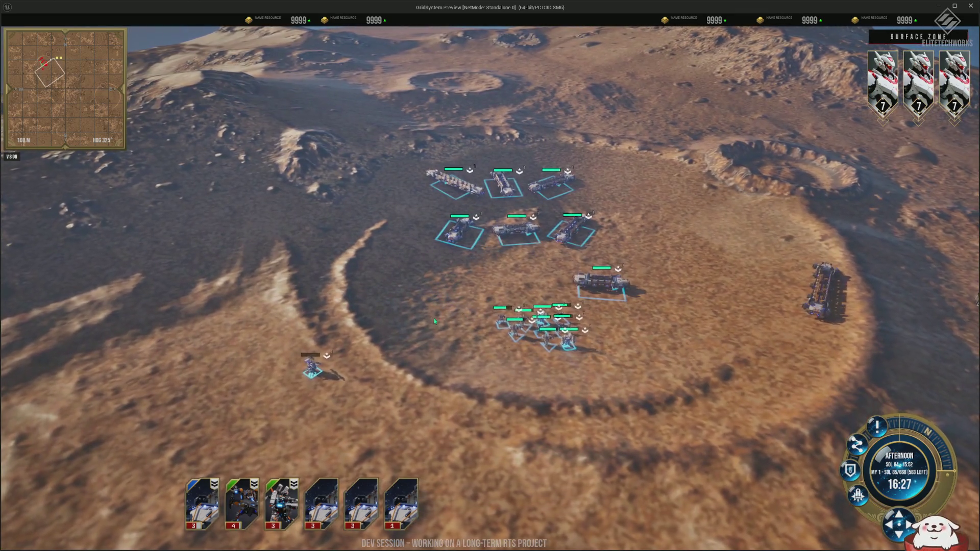
{"action": "right_click", "coordinate": [398, 312]}
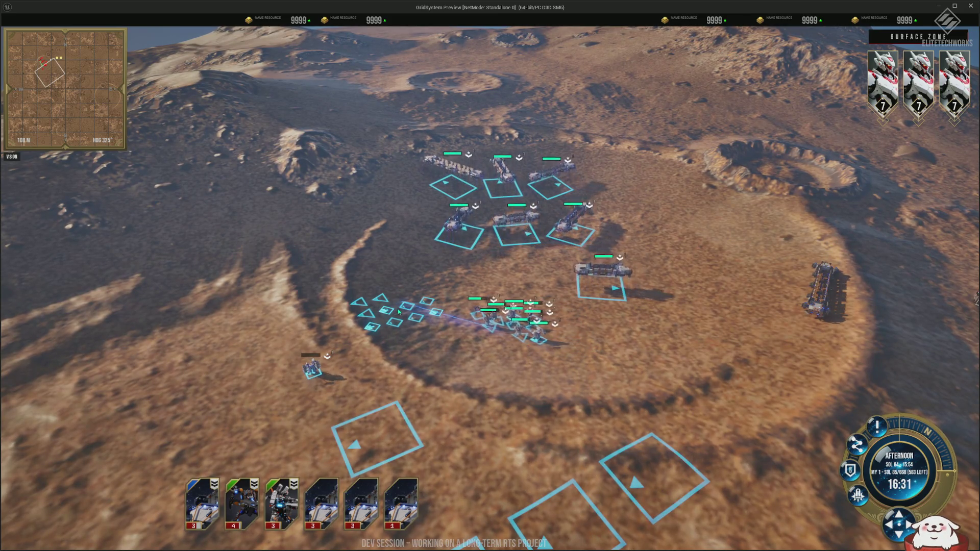
Send the units toward the crater's upper left, then redirect them to the right.
{"action": "scroll", "coordinate": [515, 307], "scroll_direction": "up", "scroll_amount": 2}
{"action": "key", "text": "q"}
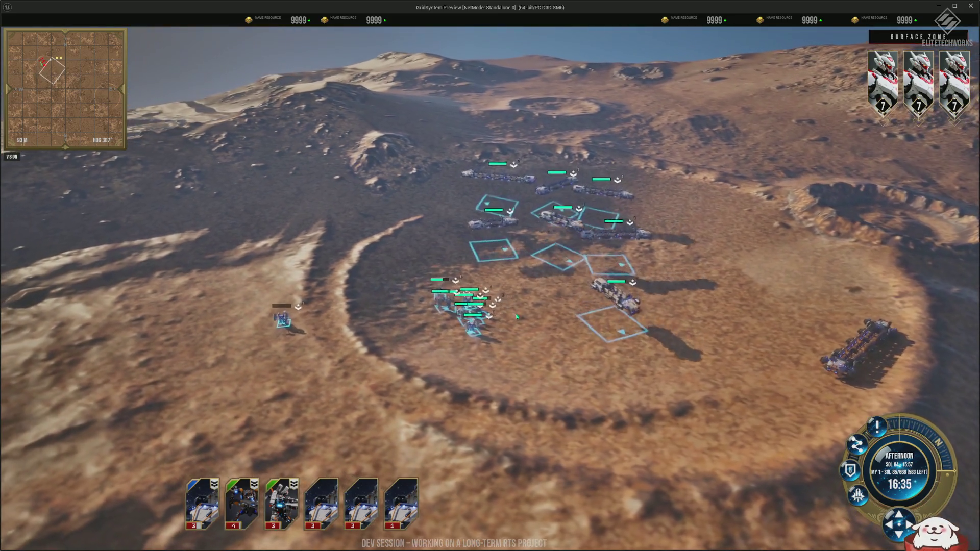
{"action": "scroll", "coordinate": [509, 329], "scroll_direction": "down", "scroll_amount": 5}
{"action": "key", "text": "e"}
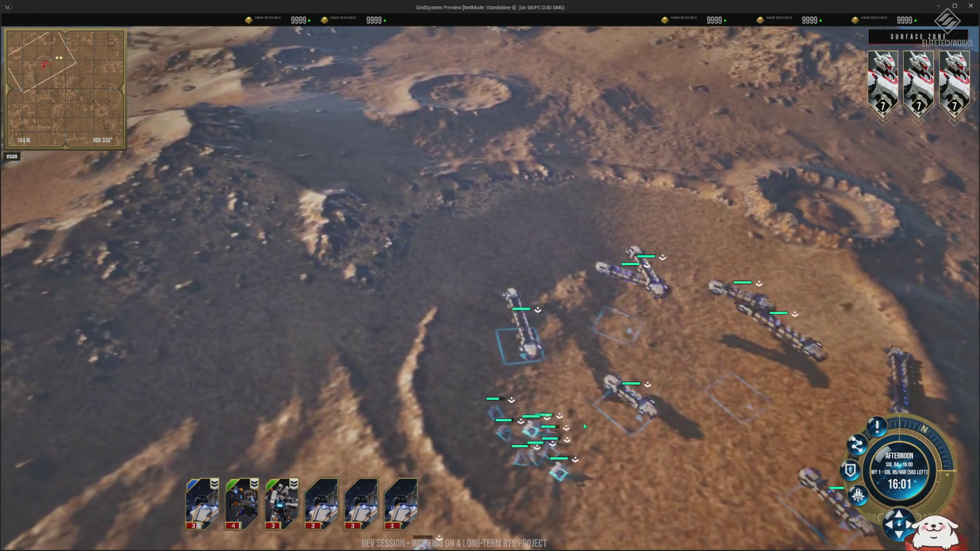
{"action": "scroll", "coordinate": [562, 431], "scroll_direction": "up", "scroll_amount": 4}
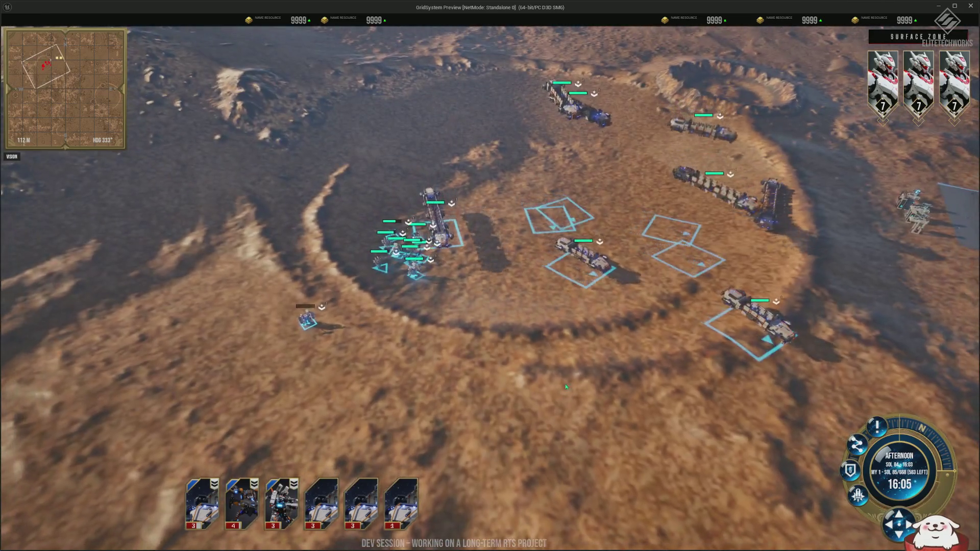
{"action": "right_click", "coordinate": [393, 148]}
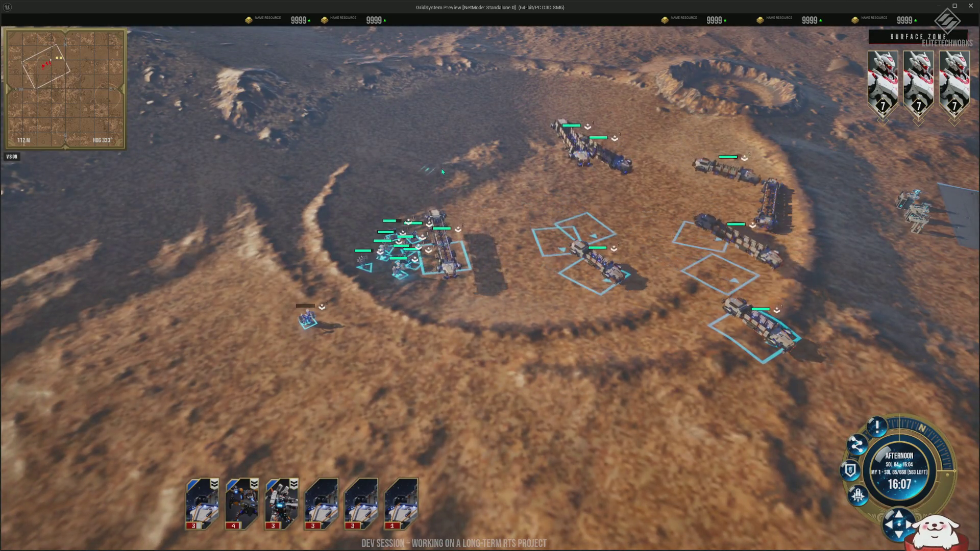
{"action": "key", "text": "a"}
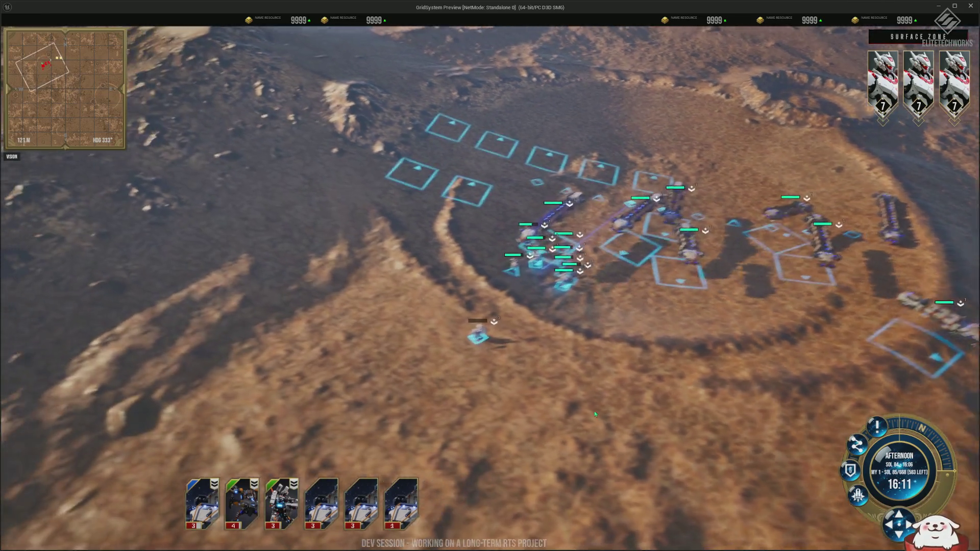
{"action": "key", "text": "d"}
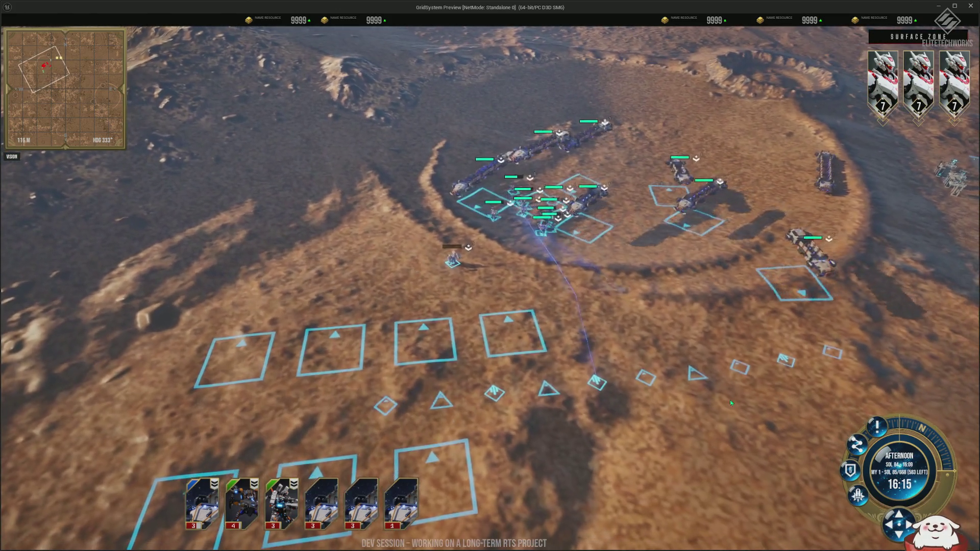
{"action": "right_click", "coordinate": [763, 350]}
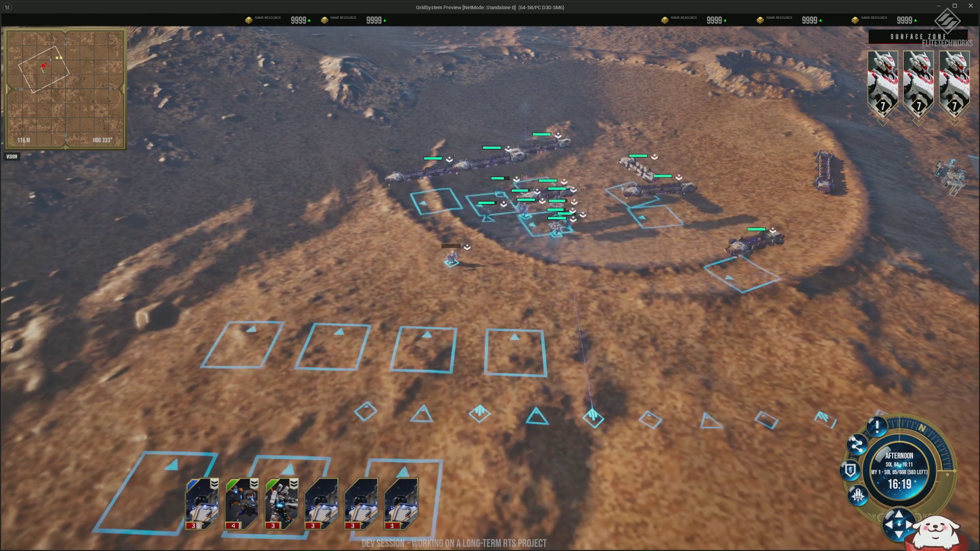
Drag a line formation destination, then regroup the units at a nearby spot instead.
{"action": "scroll", "coordinate": [764, 350], "scroll_direction": "down", "scroll_amount": 2}
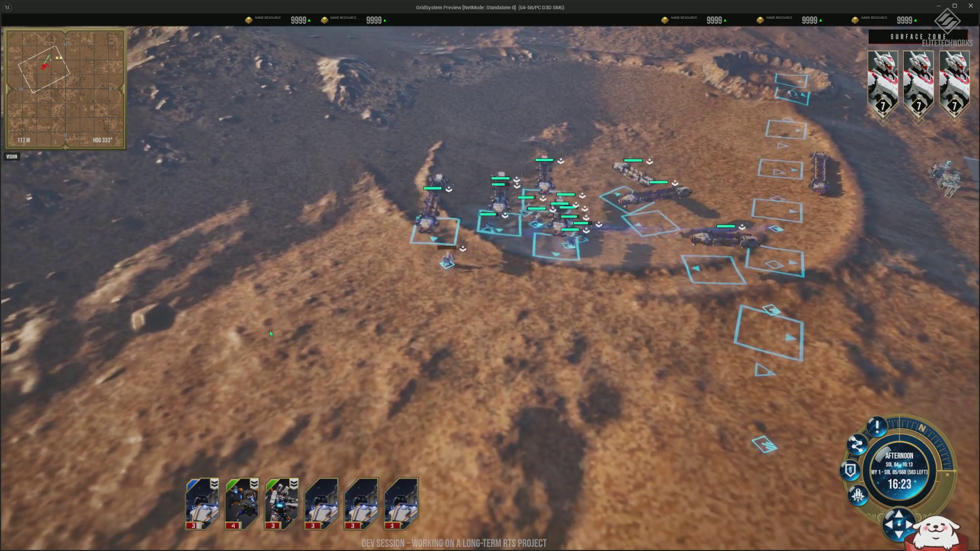
{"action": "left_click_drag", "start_coordinate": [154, 536], "coordinate": [354, 119]}
{"action": "scroll", "coordinate": [609, 202], "scroll_direction": "up", "scroll_amount": 2}
{"action": "right_click", "coordinate": [688, 191]}
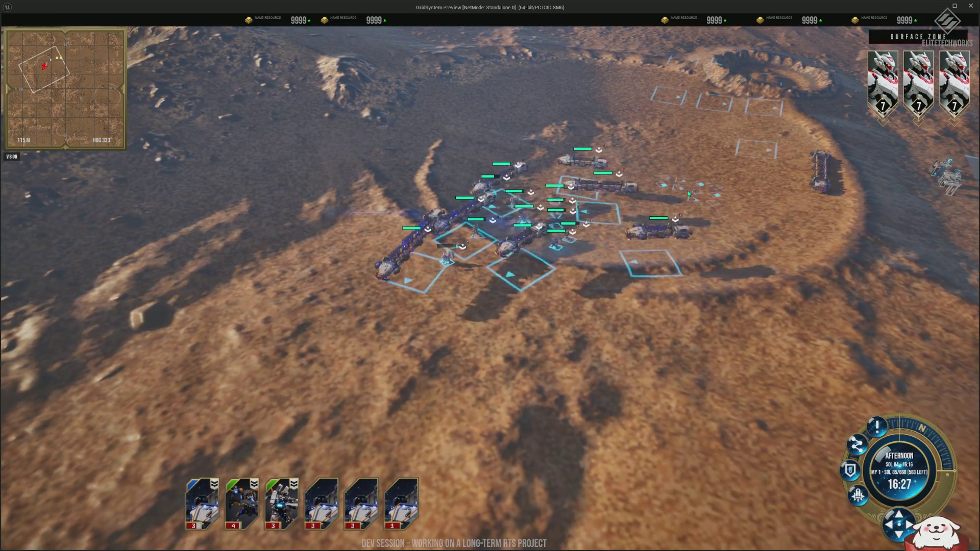
{"action": "scroll", "coordinate": [716, 219], "scroll_direction": "down", "scroll_amount": 3}
{"action": "key", "text": "q"}
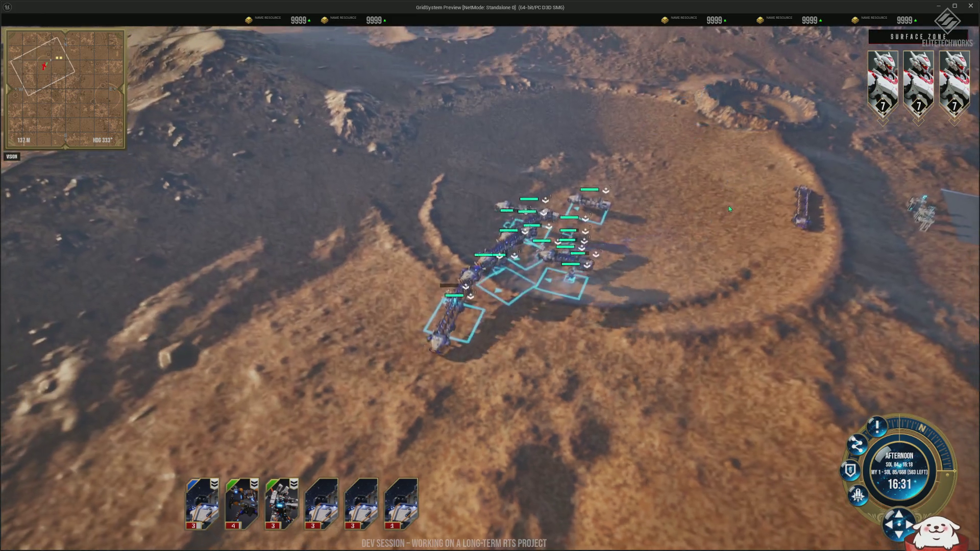
{"action": "scroll", "coordinate": [645, 233], "scroll_direction": "up", "scroll_amount": 5}
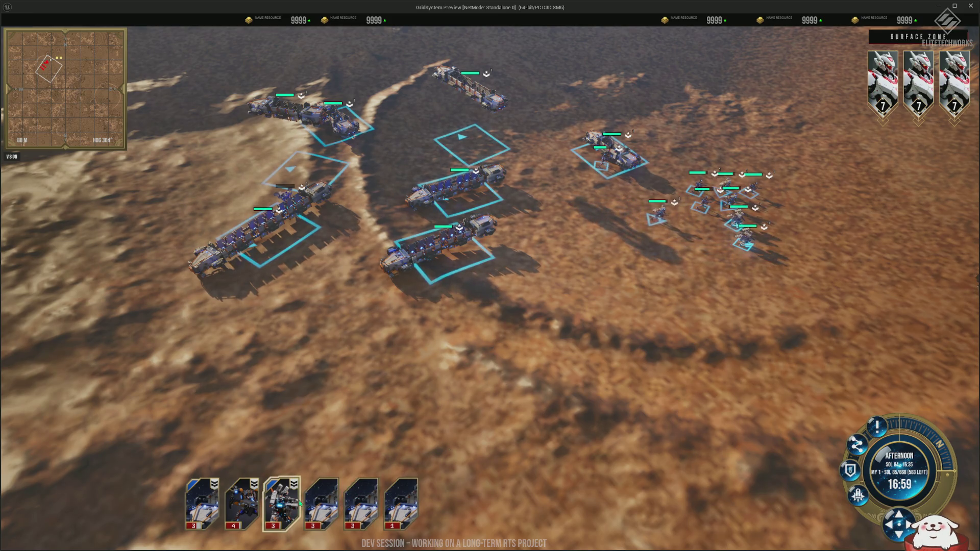
Deselect the infantry squad card and move only the vehicles onto the pale sandy ground.
{"action": "left_click", "coordinate": [215, 508]}
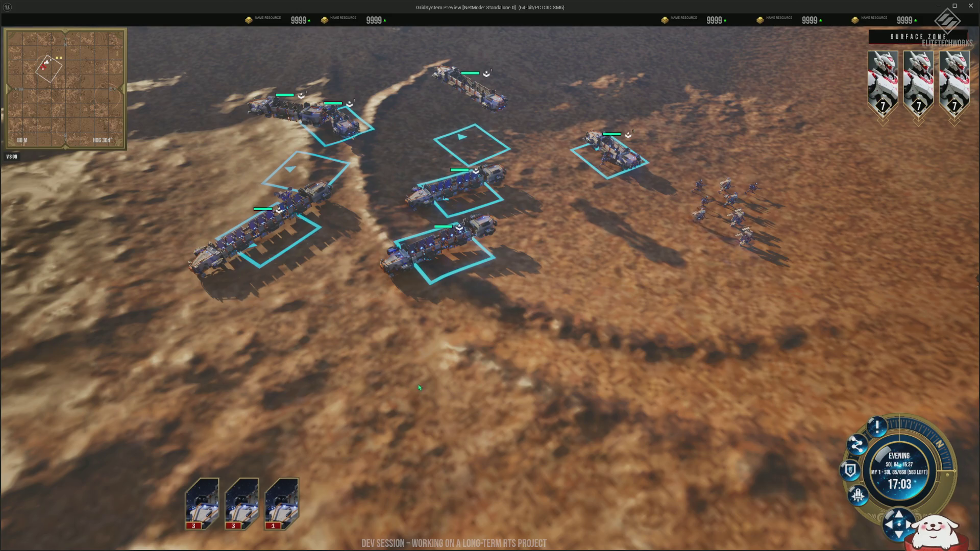
{"action": "scroll", "coordinate": [506, 385], "scroll_direction": "down", "scroll_amount": 2}
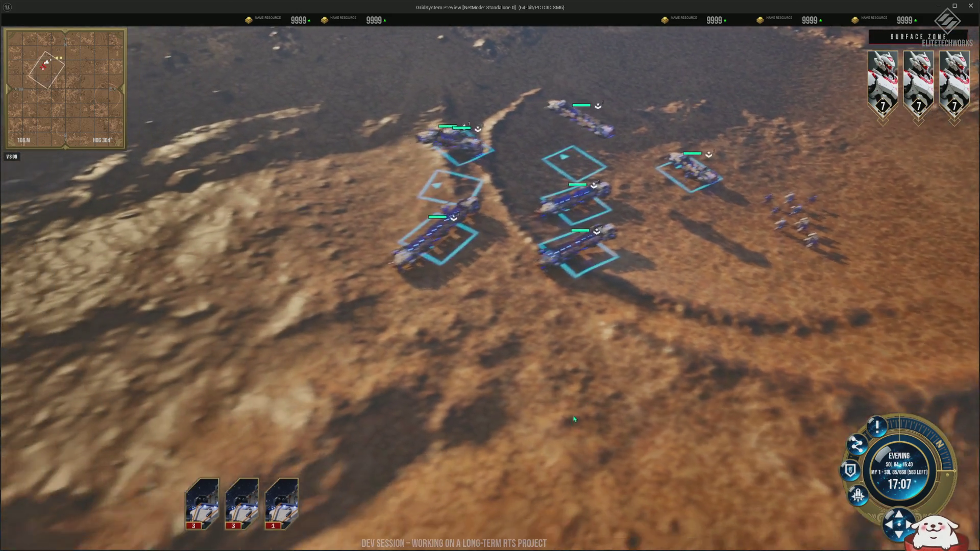
{"action": "right_click", "coordinate": [576, 452]}
{"action": "scroll", "coordinate": [278, 351], "scroll_direction": "down", "scroll_amount": 2}
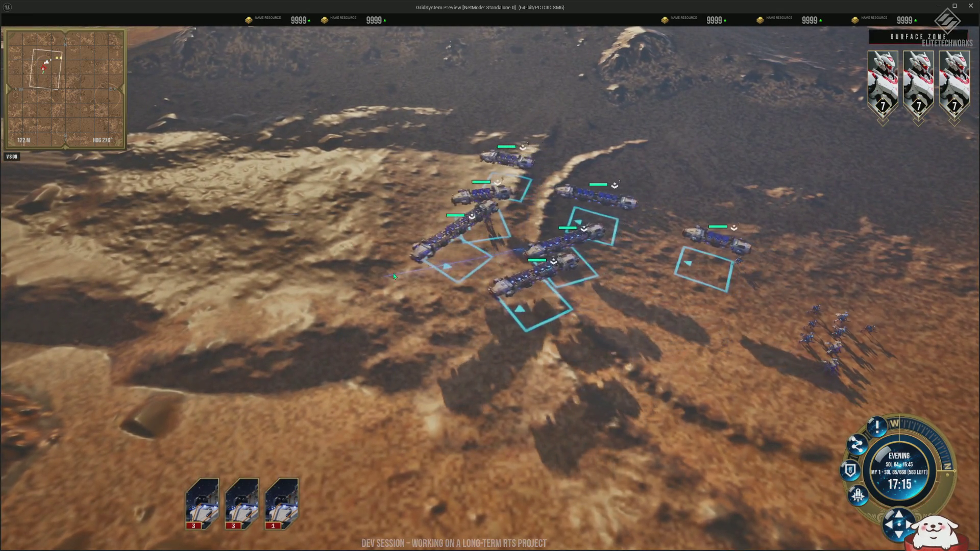
{"action": "scroll", "coordinate": [408, 294], "scroll_direction": "up", "scroll_amount": 1}
{"action": "scroll", "coordinate": [409, 295], "scroll_direction": "up", "scroll_amount": 1}
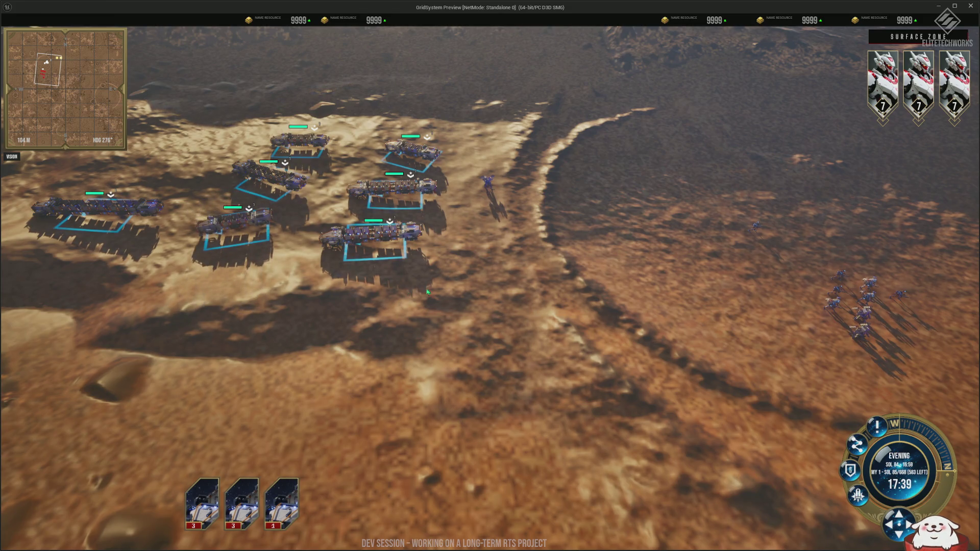
{"action": "left_click_drag", "start_coordinate": [470, 126], "coordinate": [556, 183]}
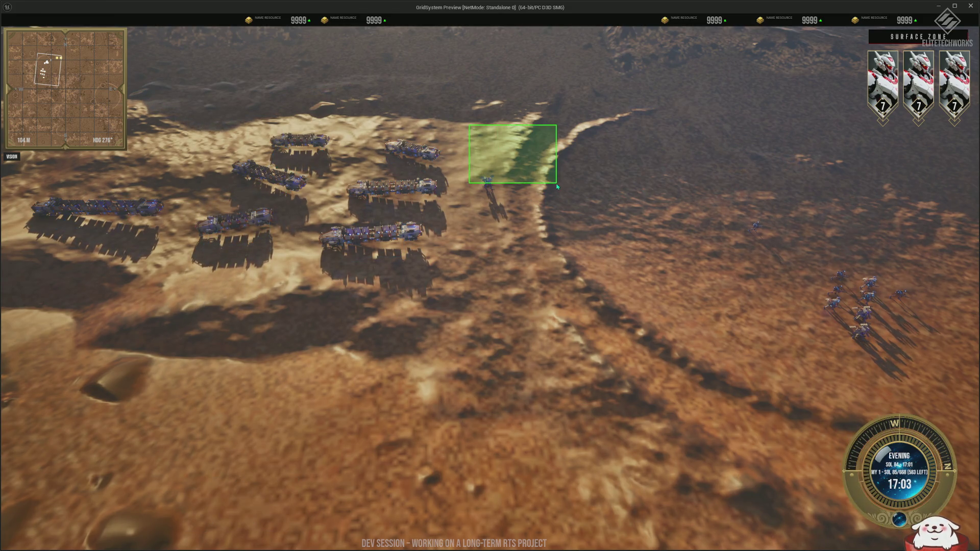
Box-select the right-hand infantry squad and send it up and to the right.
{"action": "left_click_drag", "start_coordinate": [671, 186], "coordinate": [942, 395]}
{"action": "right_click", "coordinate": [526, 369]}
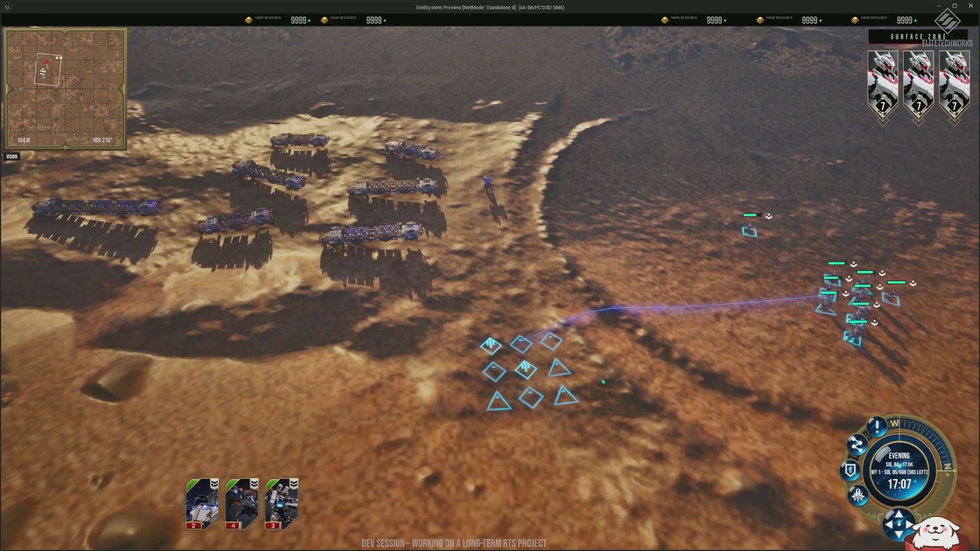
{"action": "right_click", "coordinate": [668, 329]}
{"action": "right_click", "coordinate": [842, 204]}
{"action": "right_click", "coordinate": [709, 314]}
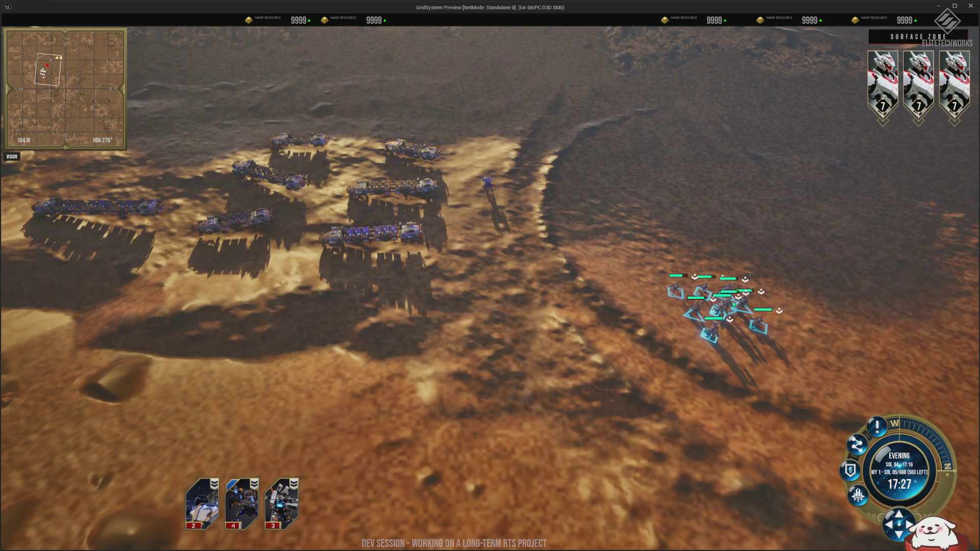
{"action": "right_click", "coordinate": [788, 221]}
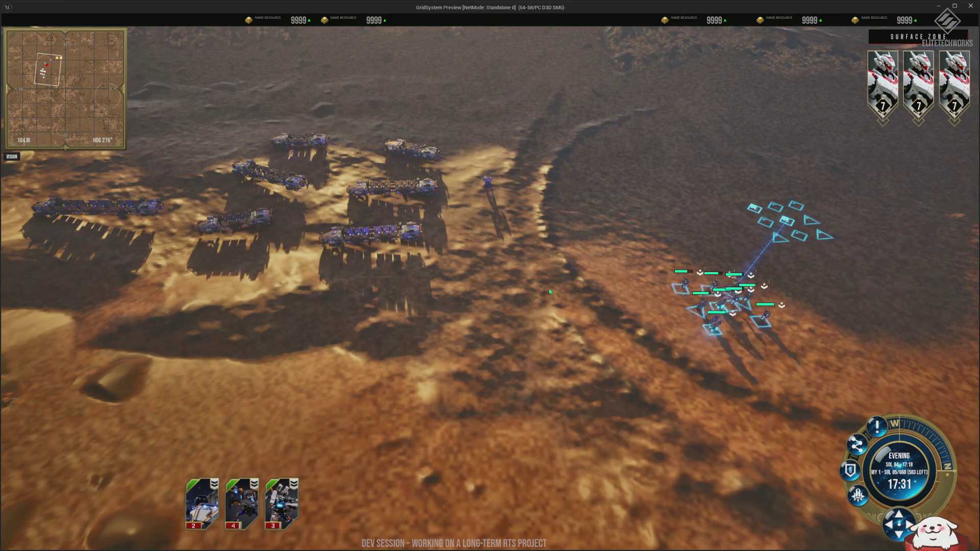
{"action": "left_click_drag", "start_coordinate": [647, 191], "coordinate": [745, 276]}
Select the vehicle group with hotkey 3 and send it to spots below them.
{"action": "scroll", "coordinate": [505, 319], "scroll_direction": "down", "scroll_amount": 3}
{"action": "key", "text": "3"}
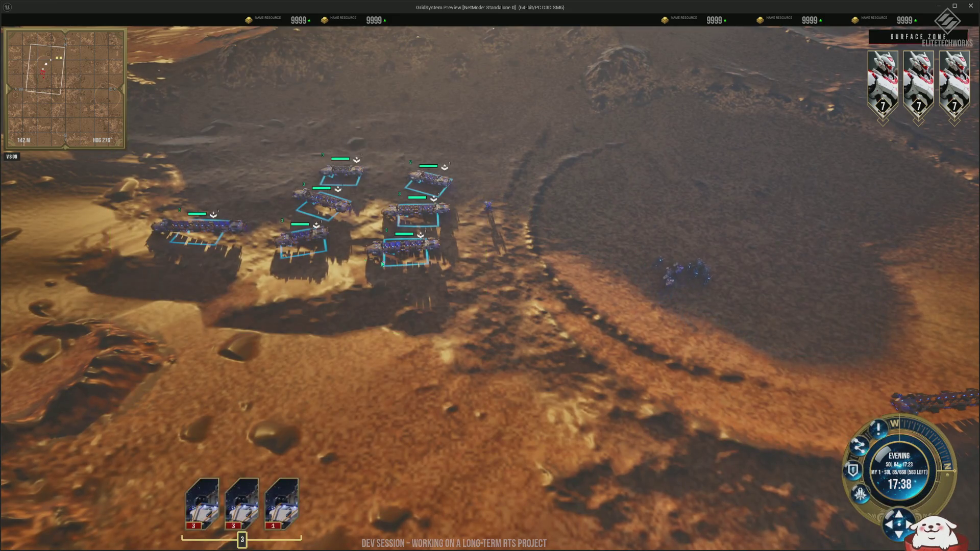
{"action": "scroll", "coordinate": [485, 317], "scroll_direction": "up", "scroll_amount": 1}
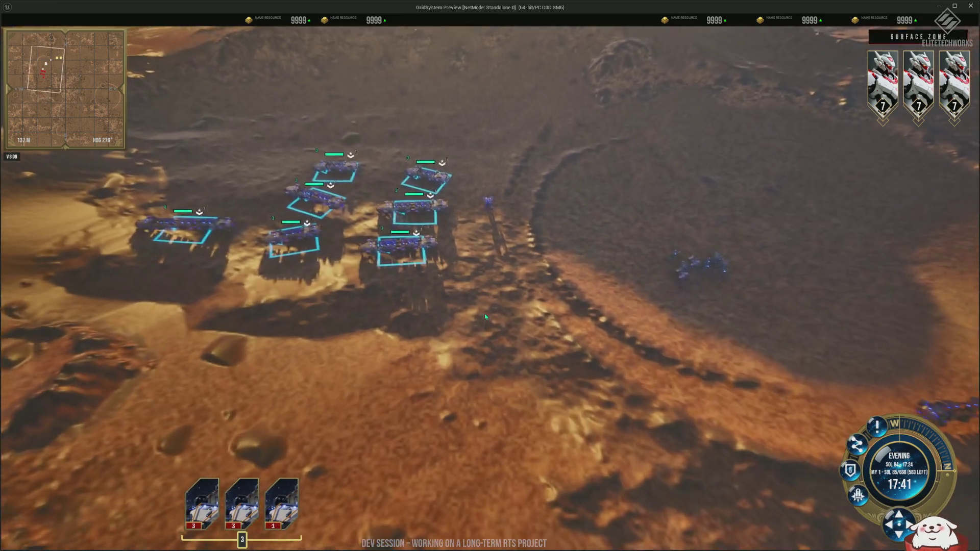
{"action": "scroll", "coordinate": [485, 317], "scroll_direction": "up", "scroll_amount": 3}
{"action": "right_click", "coordinate": [462, 378]}
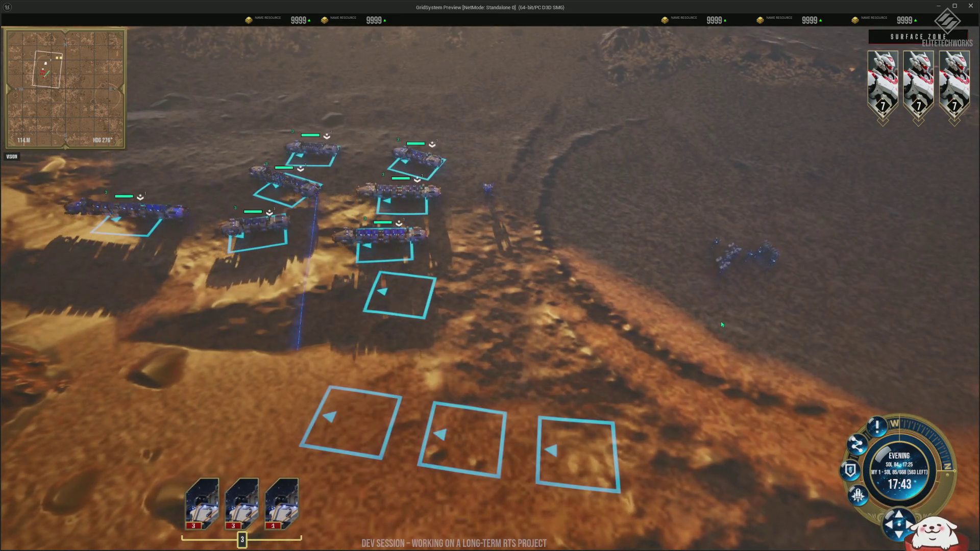
Reselect the infantry with hotkey 2 and gather it in a compact cluster on the dark plain.
{"action": "key", "text": "2"}
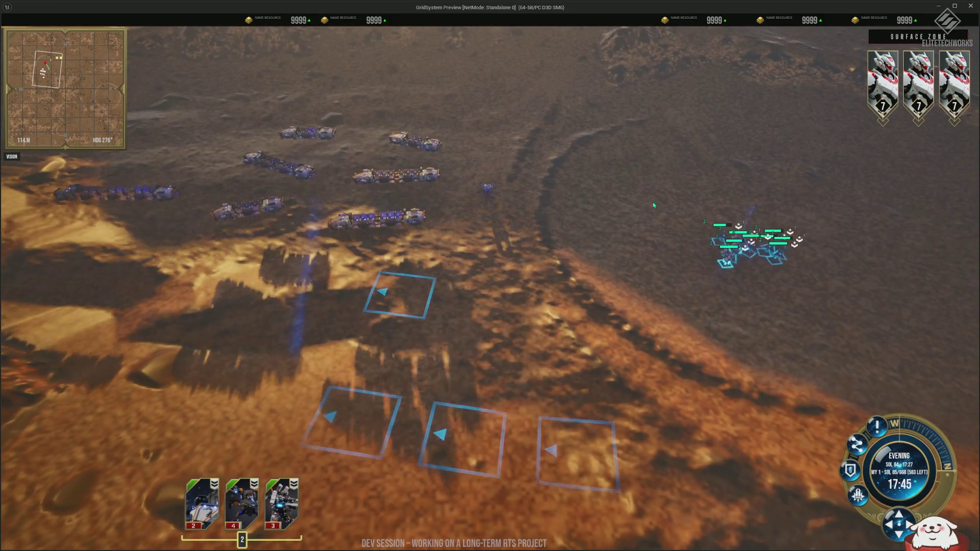
{"action": "left_click_drag", "start_coordinate": [665, 158], "coordinate": [760, 120]}
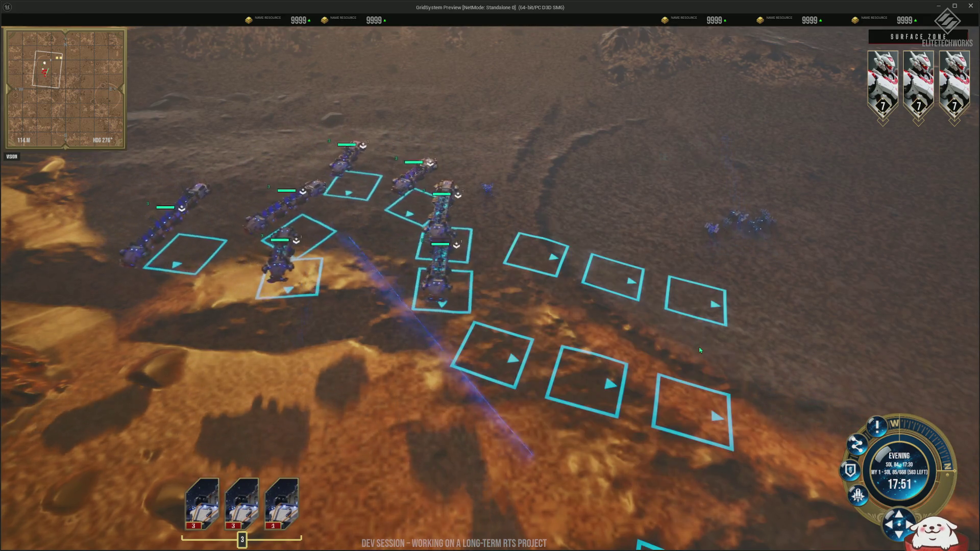
{"action": "right_click", "coordinate": [633, 181]}
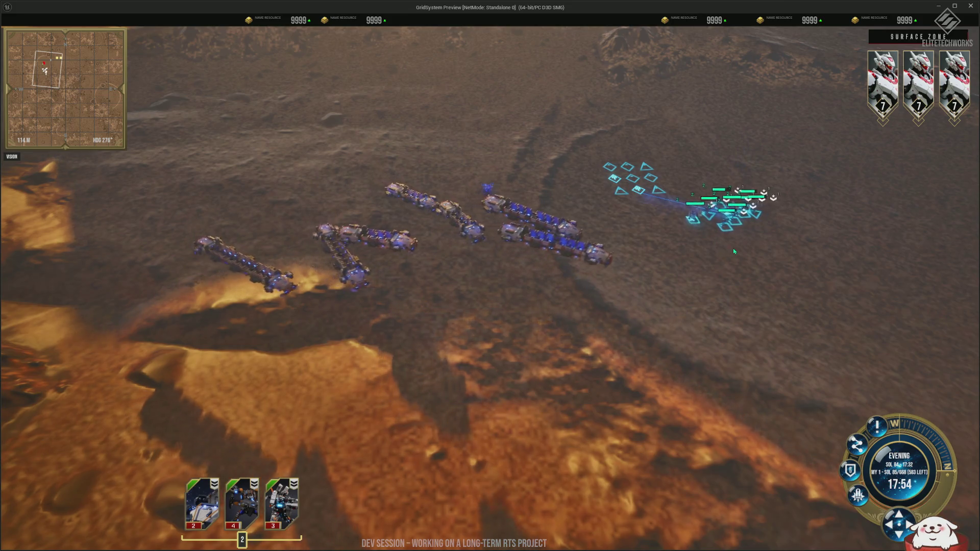
{"action": "scroll", "coordinate": [733, 248], "scroll_direction": "up", "scroll_amount": 2}
{"action": "scroll", "coordinate": [751, 246], "scroll_direction": "up", "scroll_amount": 2}
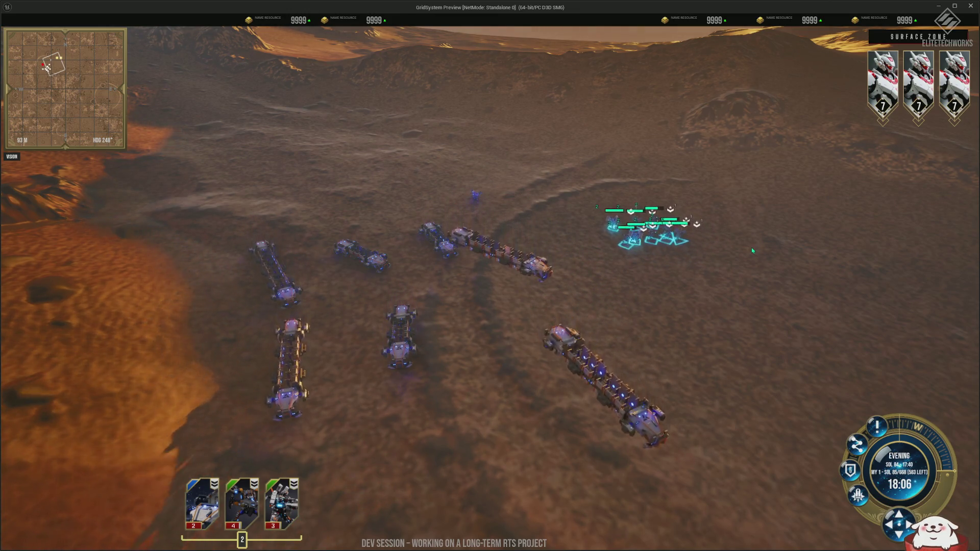
Select all walkers and transports and order them to regroup on the open ground.
{"action": "scroll", "coordinate": [751, 249], "scroll_direction": "down", "scroll_amount": 2}
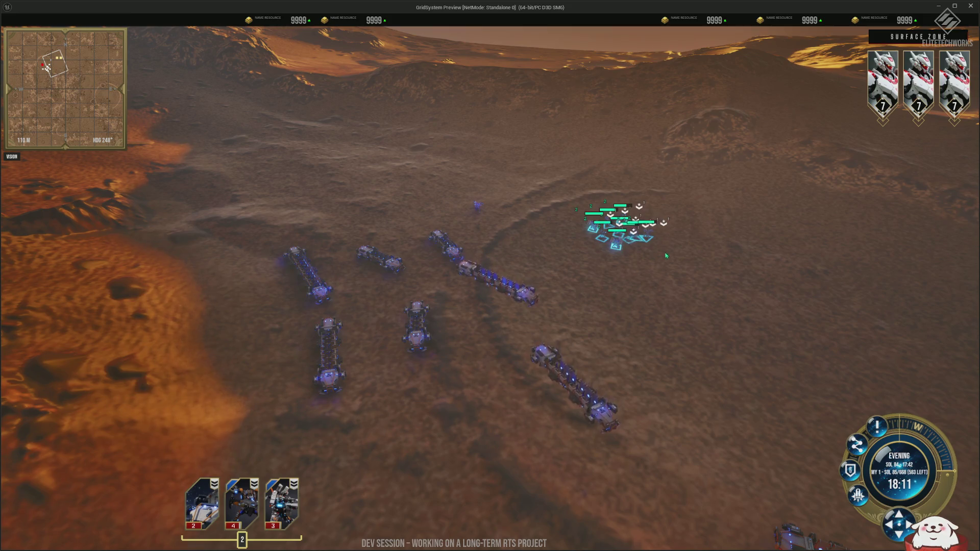
{"action": "mouse_move", "coordinate": [204, 109]}
{"action": "left_mouse_down"}
{"action": "mouse_move", "coordinate": [461, 299]}
{"action": "mouse_move", "coordinate": [707, 420]}
{"action": "left_mouse_up"}
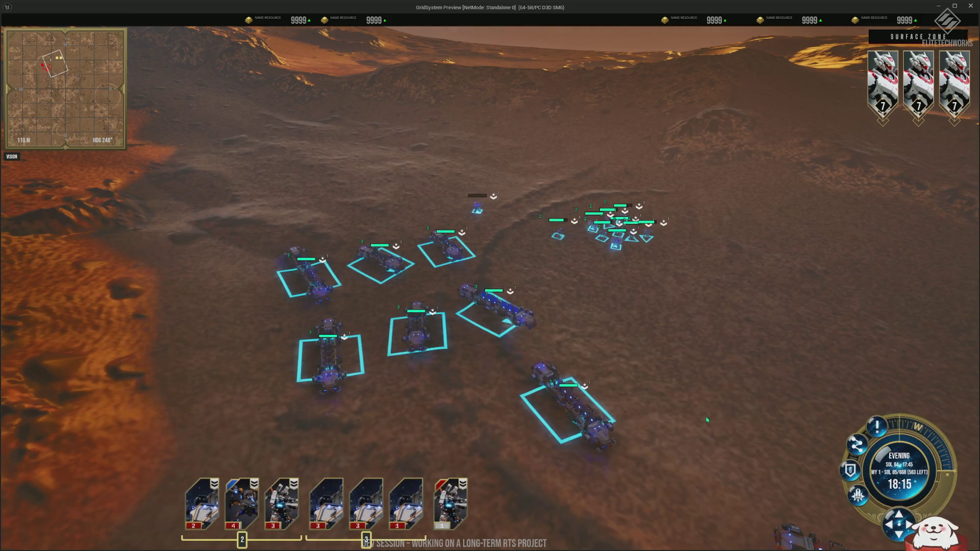
{"action": "key", "text": "w"}
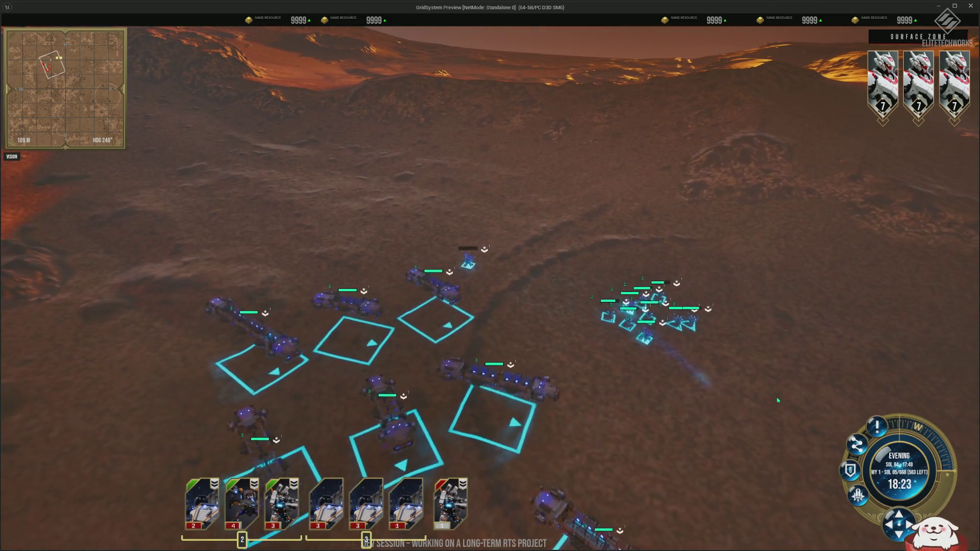
{"action": "key", "text": "s"}
{"action": "key", "text": "d"}
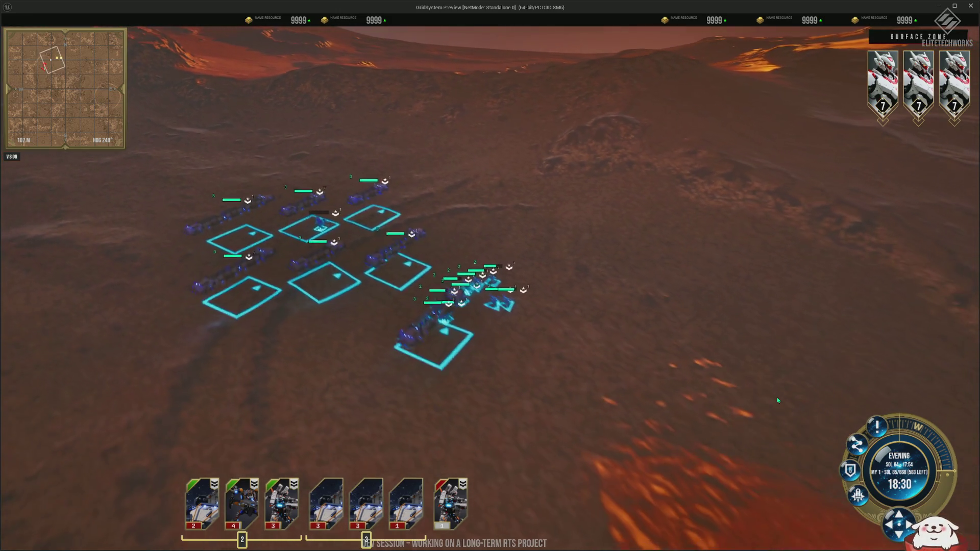
{"action": "key", "text": "s"}
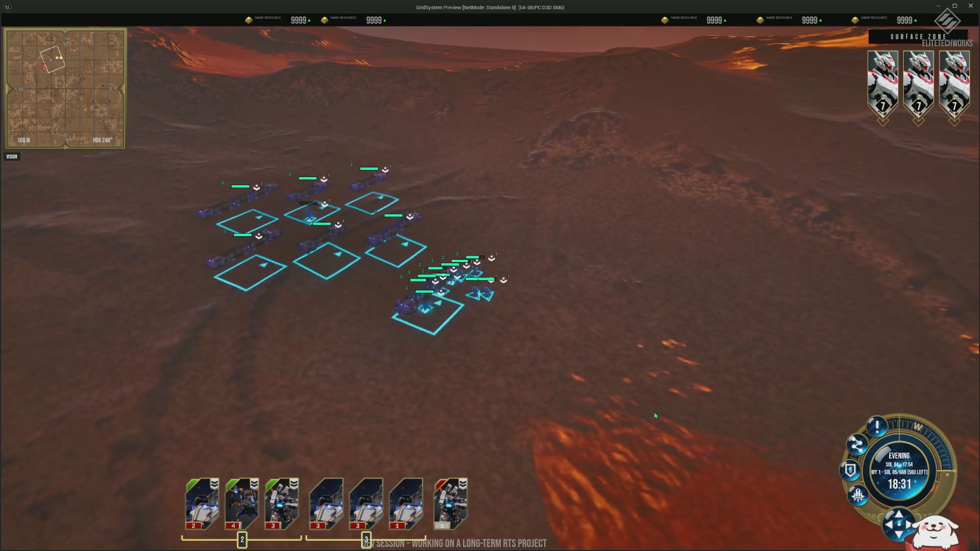
{"action": "key", "text": "e"}
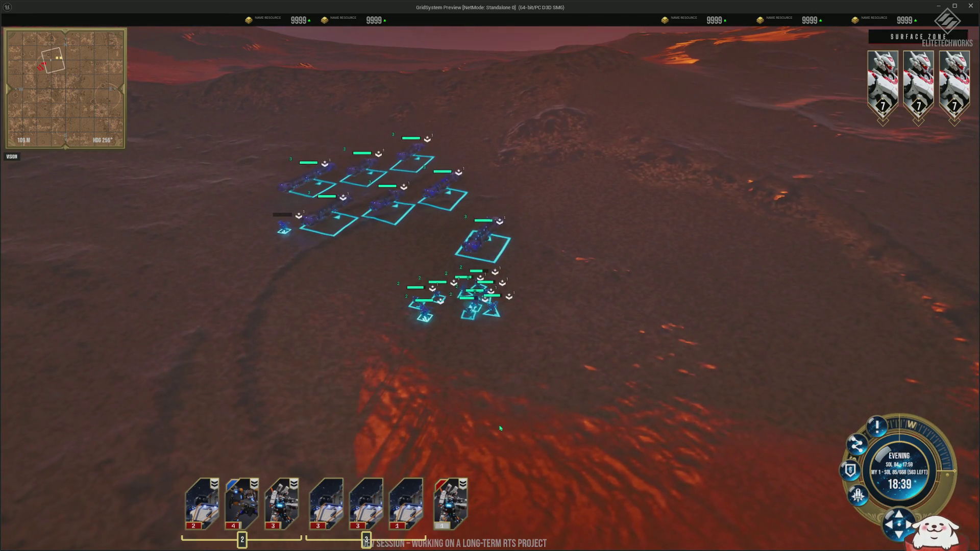
{"action": "right_click", "coordinate": [669, 440]}
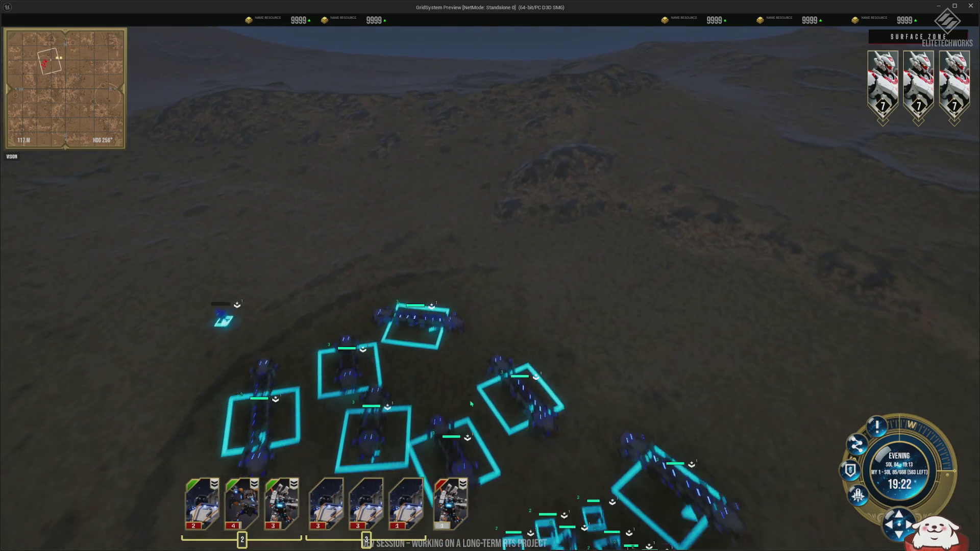
Select only the unit SG-UNIT 72.
{"action": "scroll", "coordinate": [546, 340], "scroll_direction": "down", "scroll_amount": 1}
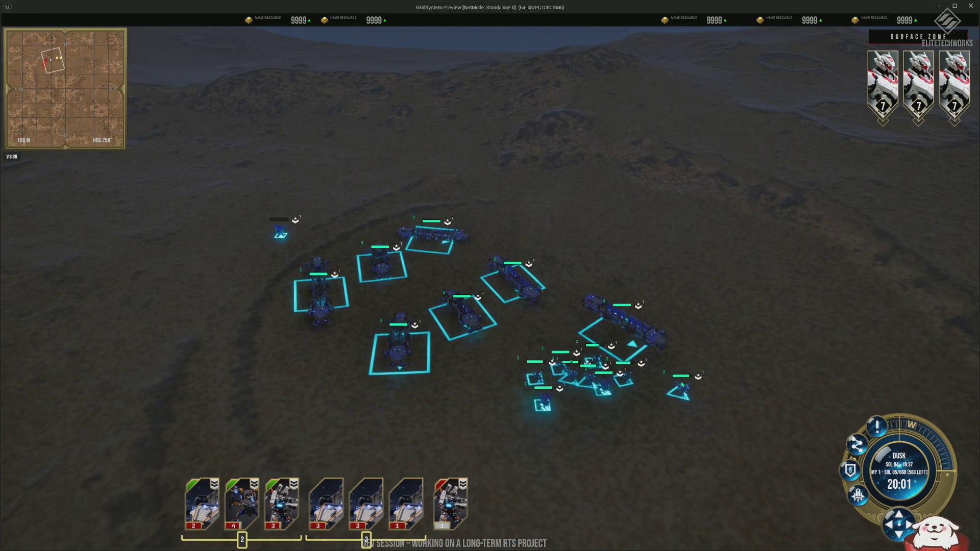
{"action": "scroll", "coordinate": [684, 390], "scroll_direction": "up", "scroll_amount": 3}
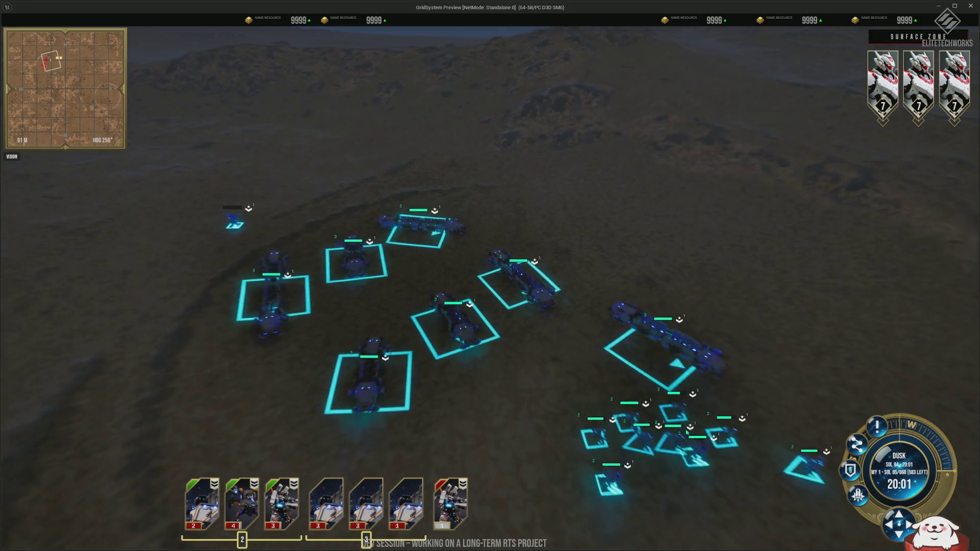
{"action": "left_click", "coordinate": [618, 352]}
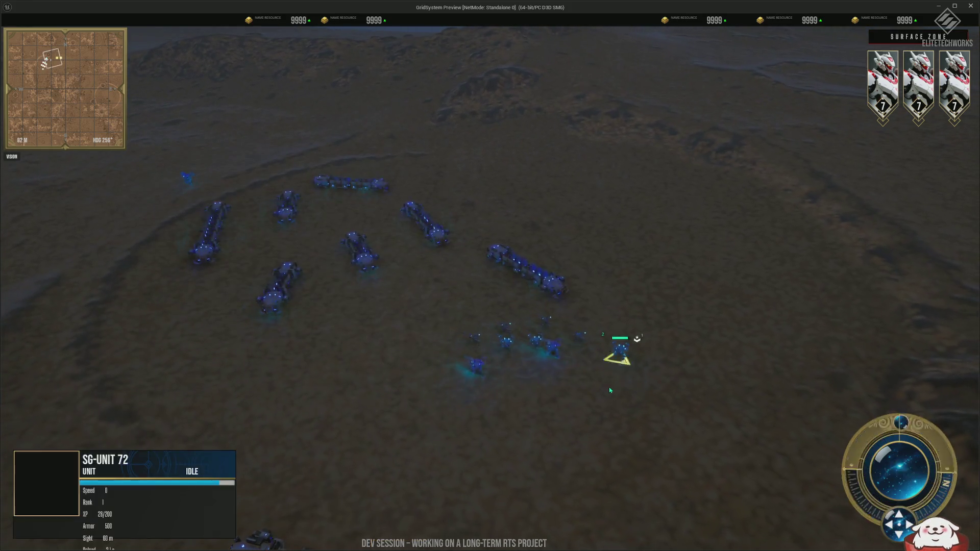
{"action": "scroll", "coordinate": [609, 390], "scroll_direction": "down", "scroll_amount": 1}
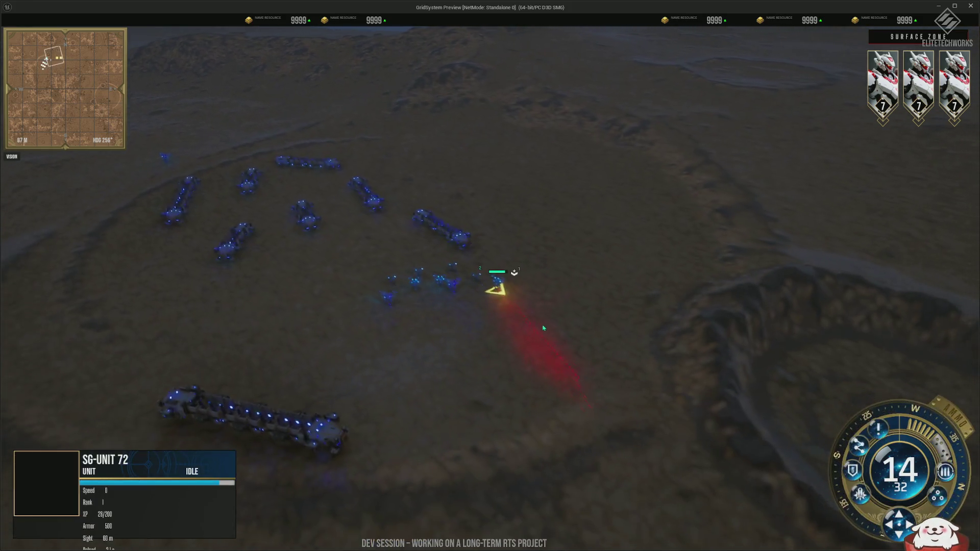
Select the walker group and order it to attack the nearby enemy units.
{"action": "left_click_drag", "start_coordinate": [563, 343], "coordinate": [360, 264]}
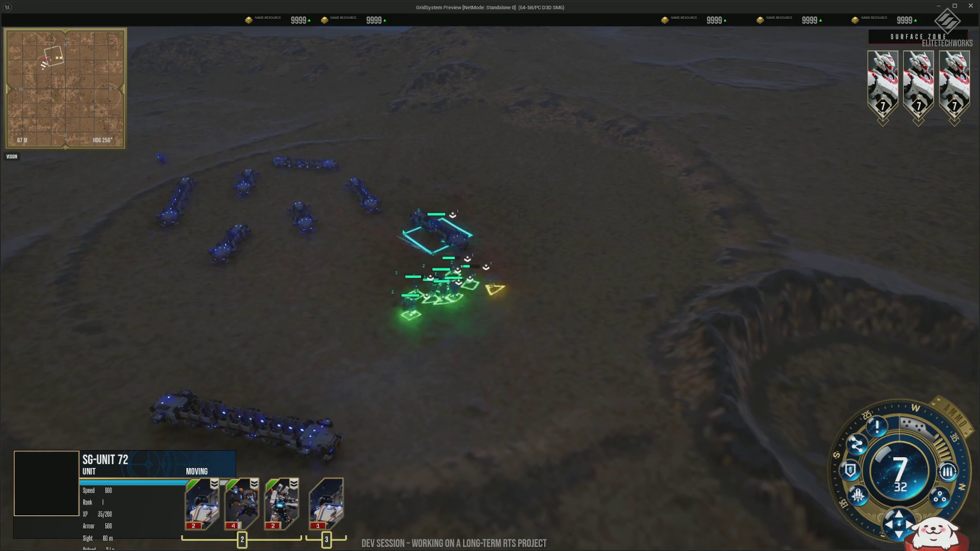
{"action": "scroll", "coordinate": [433, 176], "scroll_direction": "up", "scroll_amount": 5}
{"action": "scroll", "coordinate": [432, 176], "scroll_direction": "down", "scroll_amount": 5}
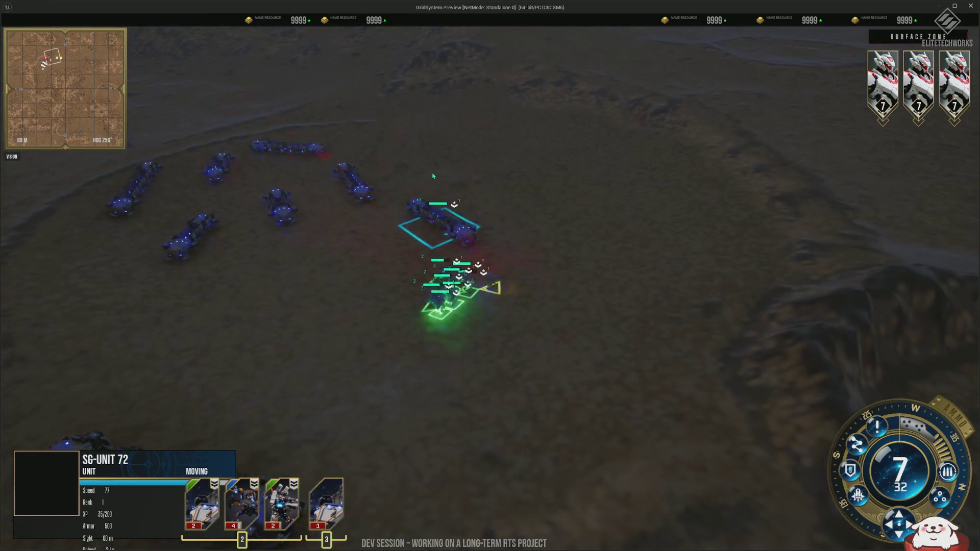
{"action": "left_click_drag", "start_coordinate": [433, 176], "coordinate": [399, 197]}
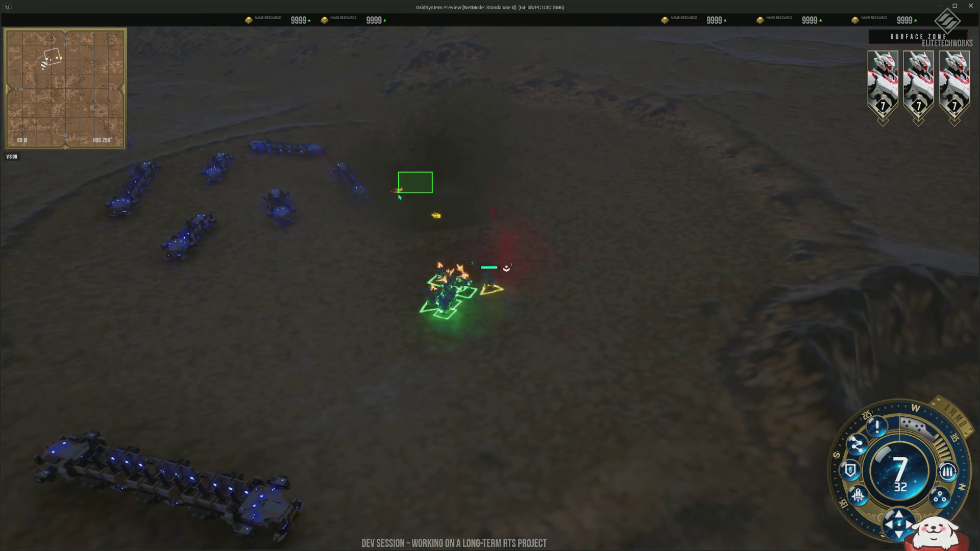
{"action": "left_click", "coordinate": [287, 176]}
Place a Large House on the ground, then box-select two units near the squad.
{"action": "mouse_move", "coordinate": [290, 173]}
{"action": "left_mouse_down"}
{"action": "mouse_move", "coordinate": [238, 225]}
{"action": "mouse_move", "coordinate": [147, 284]}
{"action": "mouse_move", "coordinate": [102, 180]}
{"action": "mouse_move", "coordinate": [92, 182]}
{"action": "left_mouse_up"}
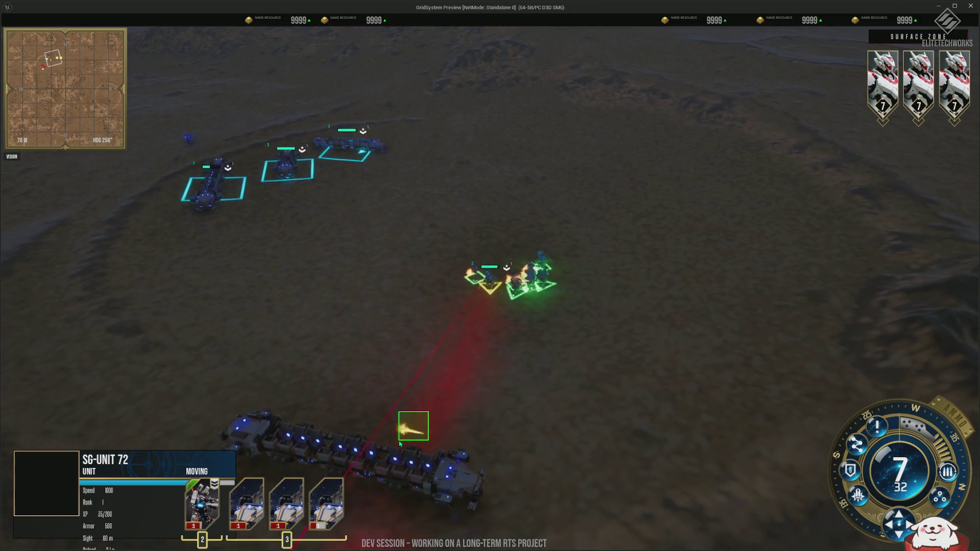
{"action": "left_click", "coordinate": [294, 424]}
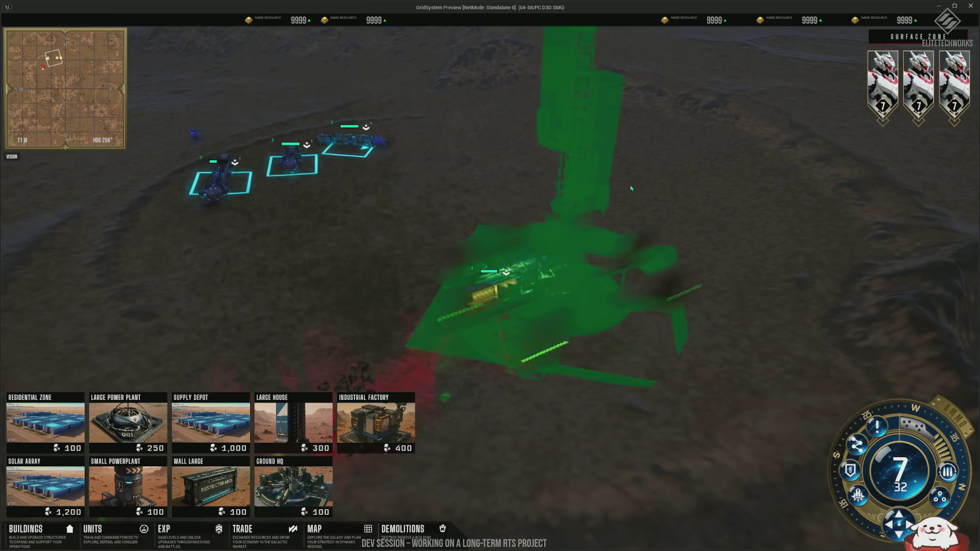
{"action": "left_click", "coordinate": [625, 225]}
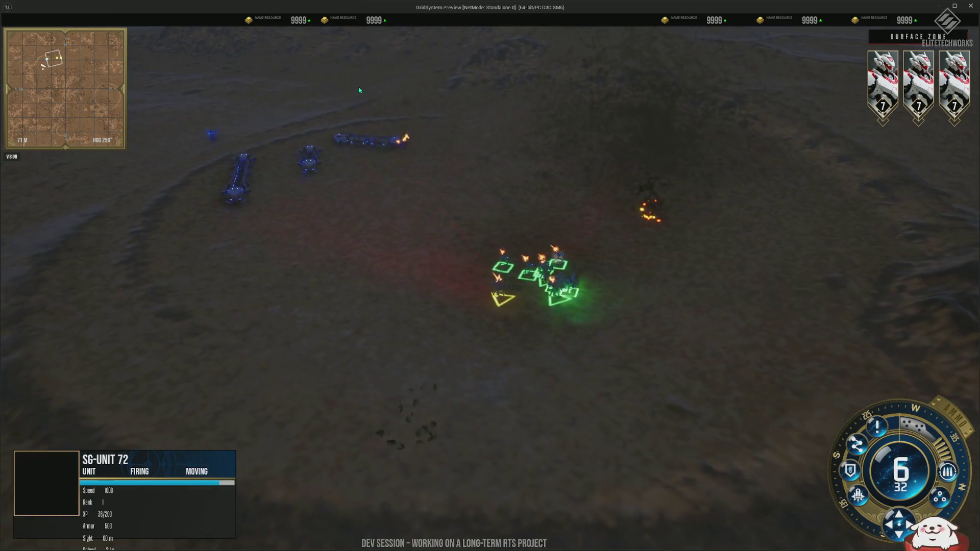
{"action": "mouse_move", "coordinate": [358, 87]}
{"action": "left_mouse_down"}
{"action": "mouse_move", "coordinate": [271, 145]}
{"action": "mouse_move", "coordinate": [286, 153]}
{"action": "left_mouse_up"}
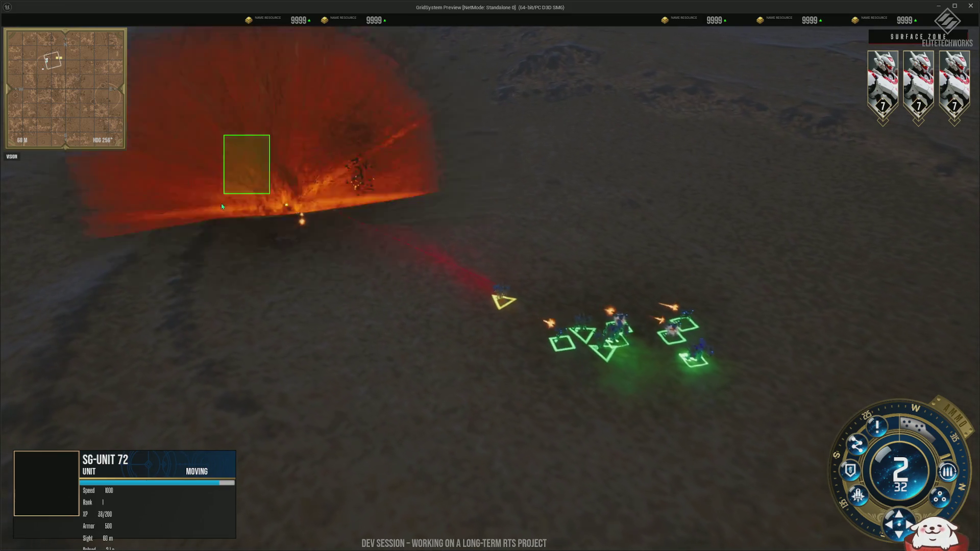
{"action": "scroll", "coordinate": [423, 212], "scroll_direction": "down", "scroll_amount": 5}
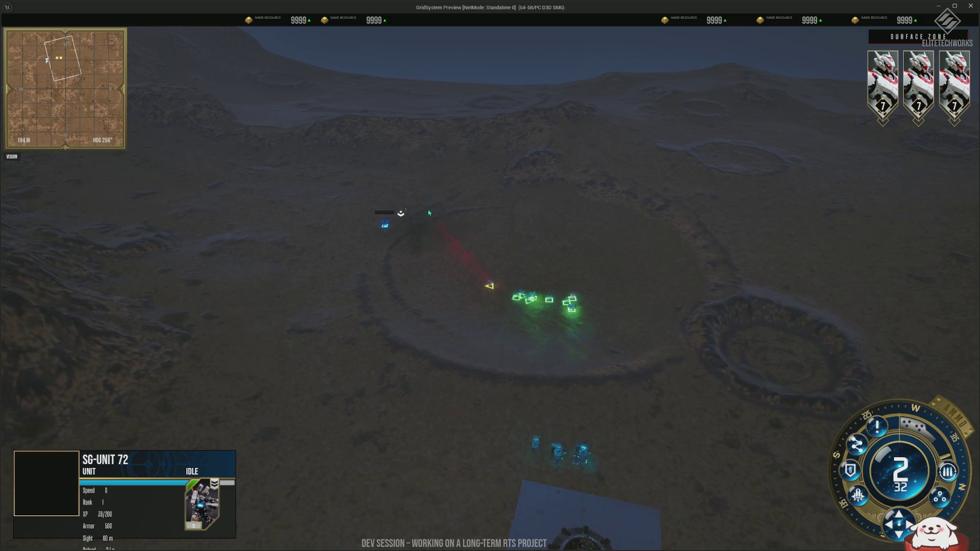
Make the selected walkers fire at the ground, then clear the selection.
{"action": "key", "text": "s"}
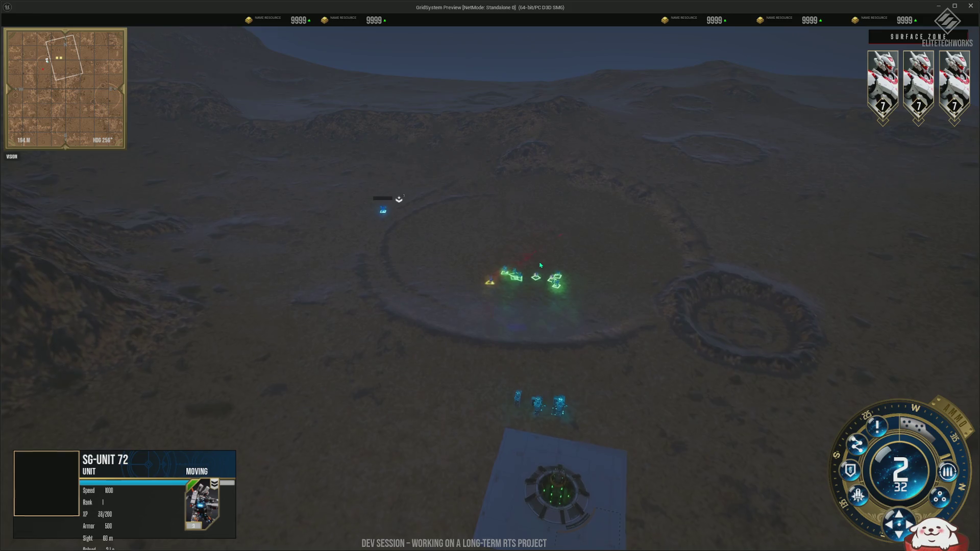
{"action": "key", "text": "s"}
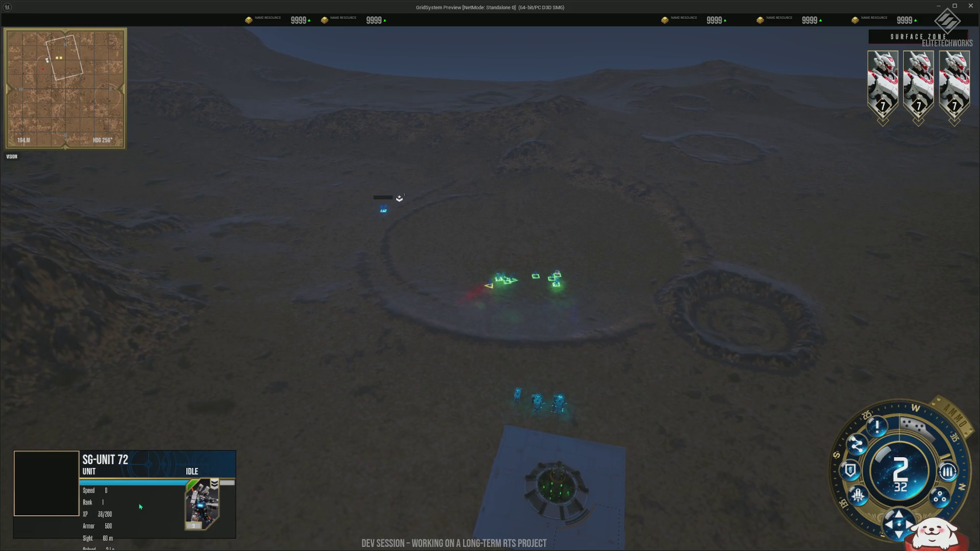
{"action": "scroll", "coordinate": [494, 328], "scroll_direction": "up", "scroll_amount": 5}
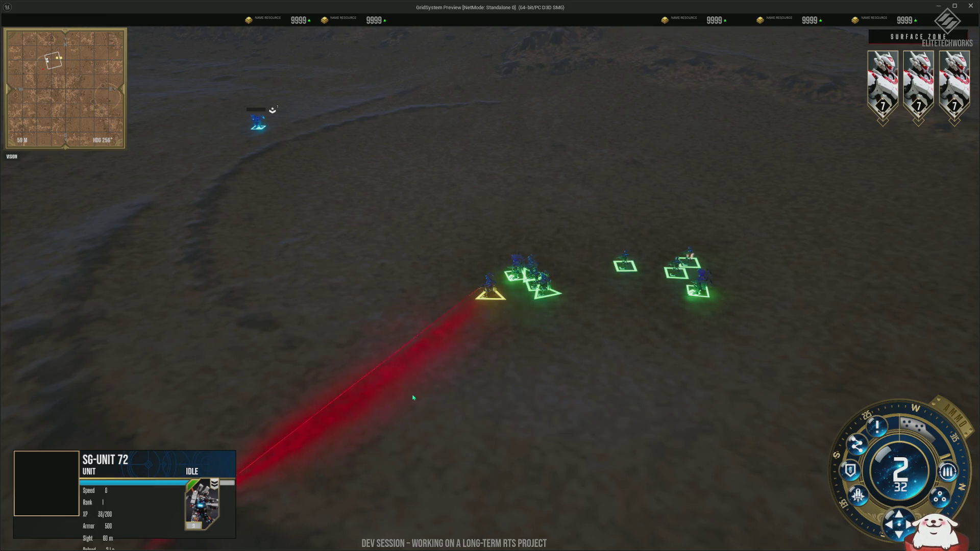
{"action": "left_click", "coordinate": [530, 367]}
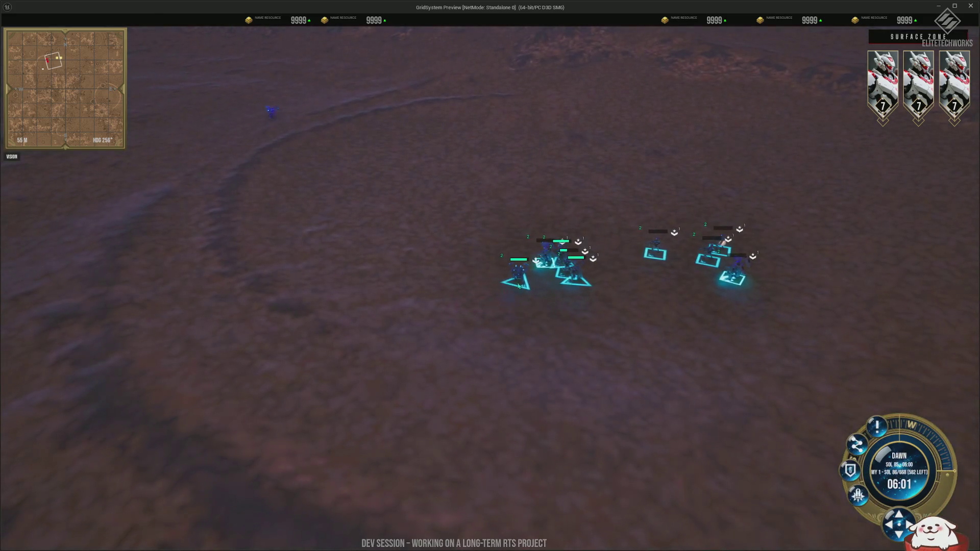
{"action": "key", "text": "Escape"}
Test selection by toggling between SG-UNIT 72 alone and the six-unit group.
{"action": "left_click_drag", "start_coordinate": [521, 292], "coordinate": [522, 293]}
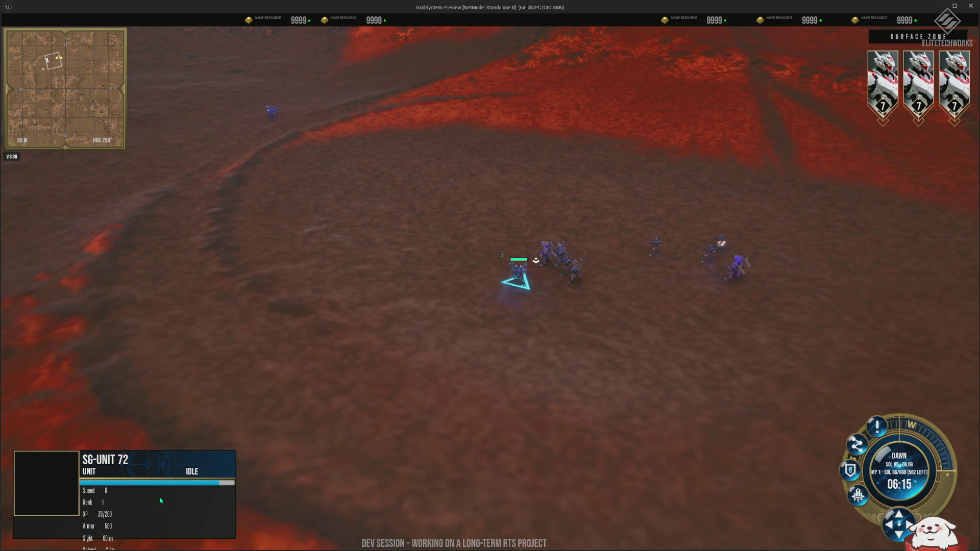
{"action": "left_click_drag", "start_coordinate": [537, 211], "coordinate": [788, 321]}
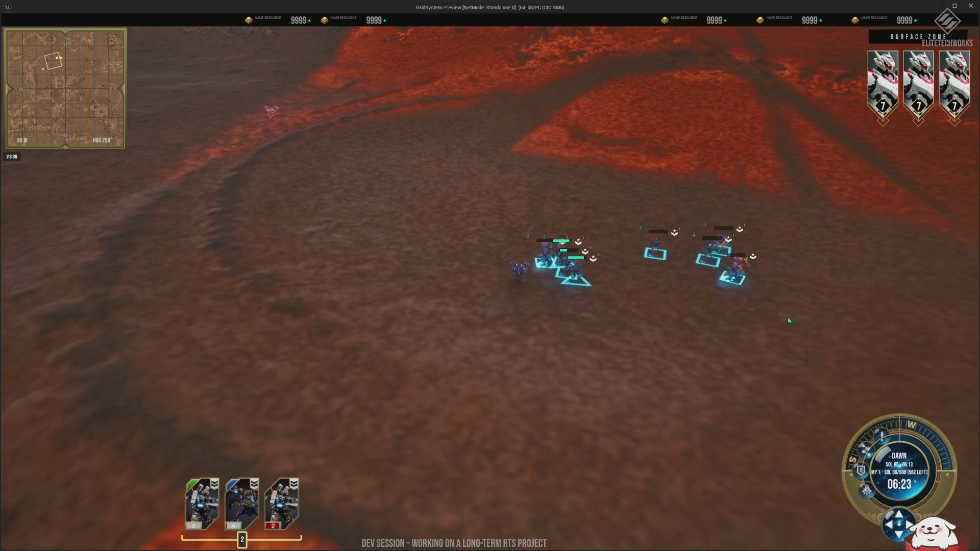
{"action": "left_click", "coordinate": [519, 288]}
{"action": "left_click_drag", "start_coordinate": [505, 219], "coordinate": [785, 364]}
{"action": "left_click", "coordinate": [504, 276]}
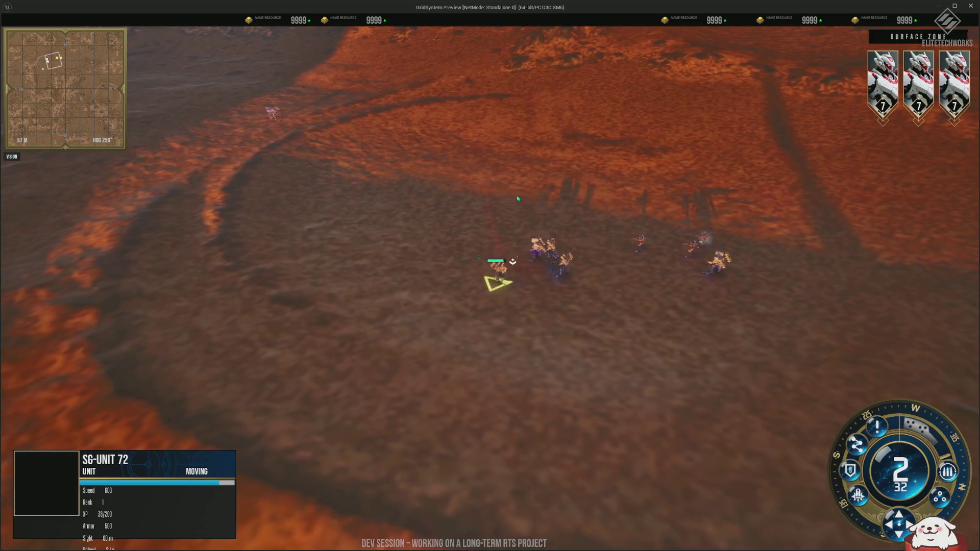
{"action": "left_click_drag", "start_coordinate": [510, 169], "coordinate": [768, 297]}
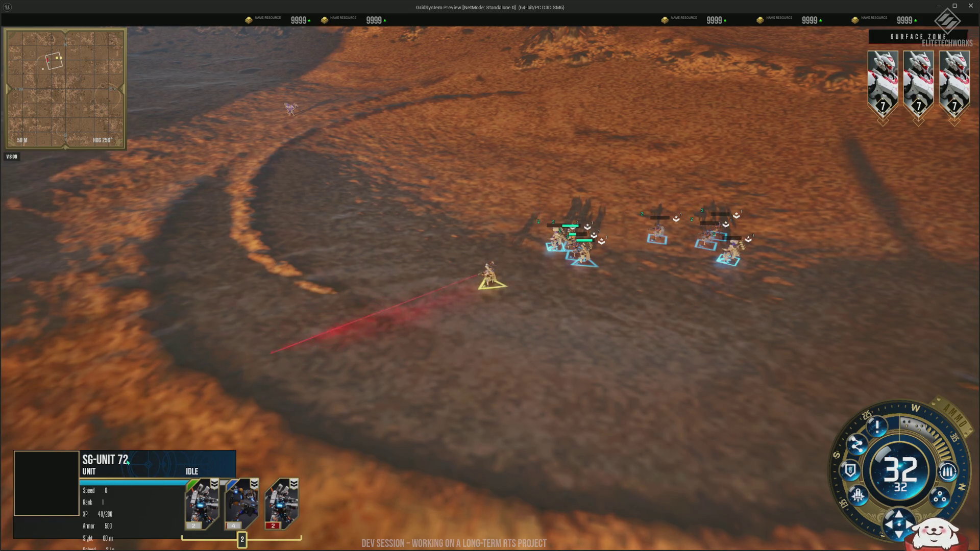
{"action": "left_click", "coordinate": [491, 324]}
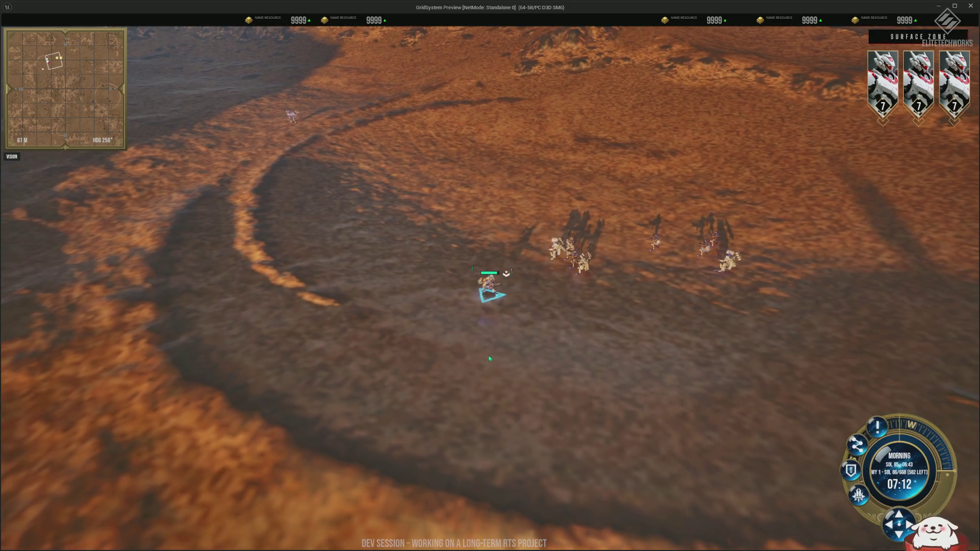
Place a Ground HQ at the upper left, then stop the game preview.
{"action": "key", "text": "b"}
{"action": "left_click", "coordinate": [294, 493]}
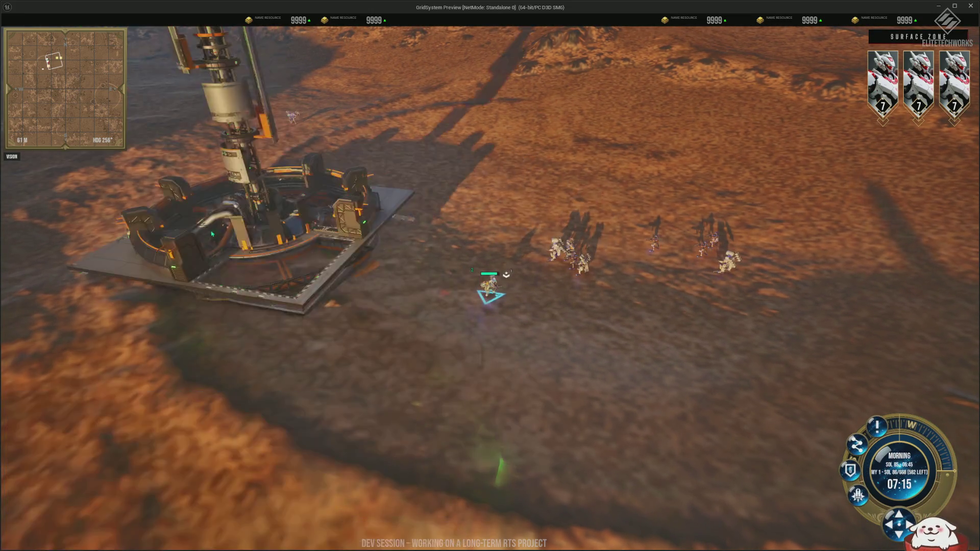
{"action": "left_click", "coordinate": [298, 259]}
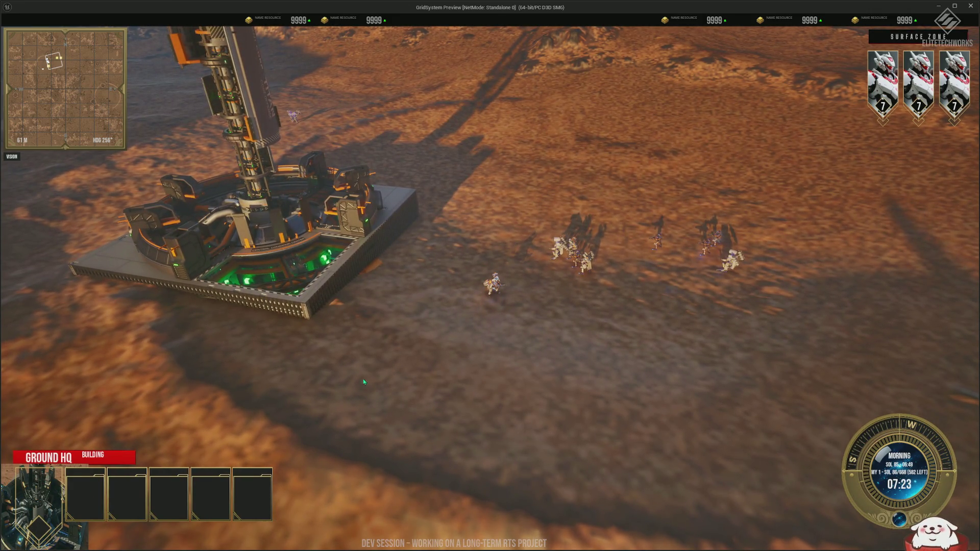
{"action": "key", "text": "Escape"}
{"action": "key", "text": "alt+Tab"}
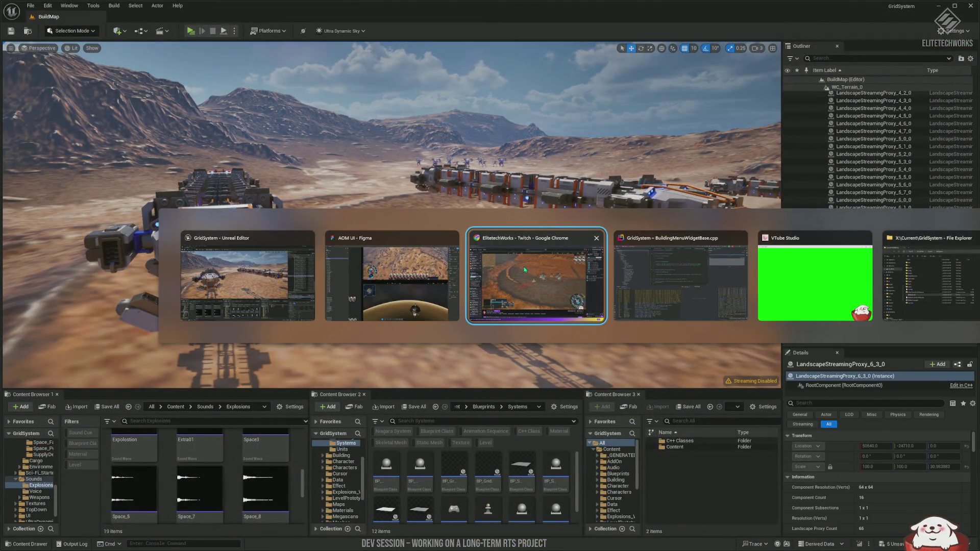
Switch to the AOM UI Figma file and navigate its canvas of HUD mockups.
{"action": "key", "text": "Escape"}
{"action": "key", "text": "alt+Tab"}
{"action": "left_click", "coordinate": [524, 267]}
{"action": "scroll", "coordinate": [375, 202], "scroll_direction": "down", "scroll_amount": 8}
{"action": "scroll", "coordinate": [304, 267], "scroll_direction": "up", "scroll_amount": 5, "text": "ctrl"}
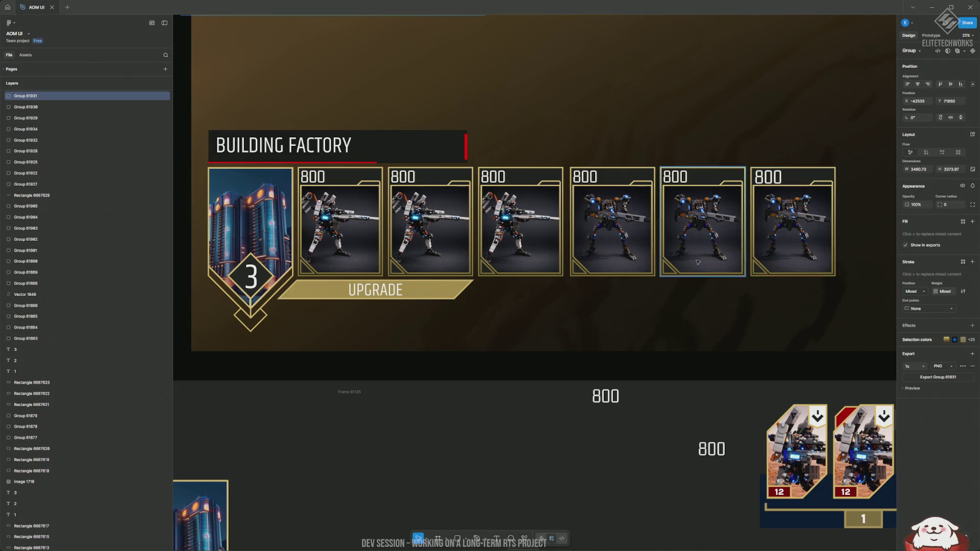
{"action": "scroll", "coordinate": [697, 262], "scroll_direction": "up", "scroll_amount": 2}
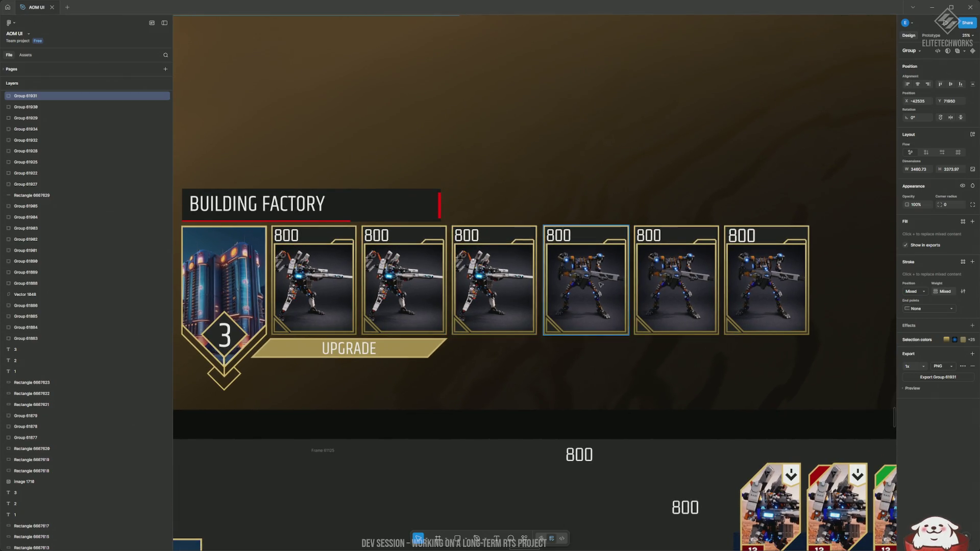
{"action": "scroll", "coordinate": [601, 284], "scroll_direction": "down", "scroll_amount": 5, "text": "ctrl"}
{"action": "scroll", "coordinate": [536, 301], "scroll_direction": "up", "scroll_amount": 6}
{"action": "scroll", "coordinate": [505, 313], "scroll_direction": "up", "scroll_amount": 3, "text": "ctrl"}
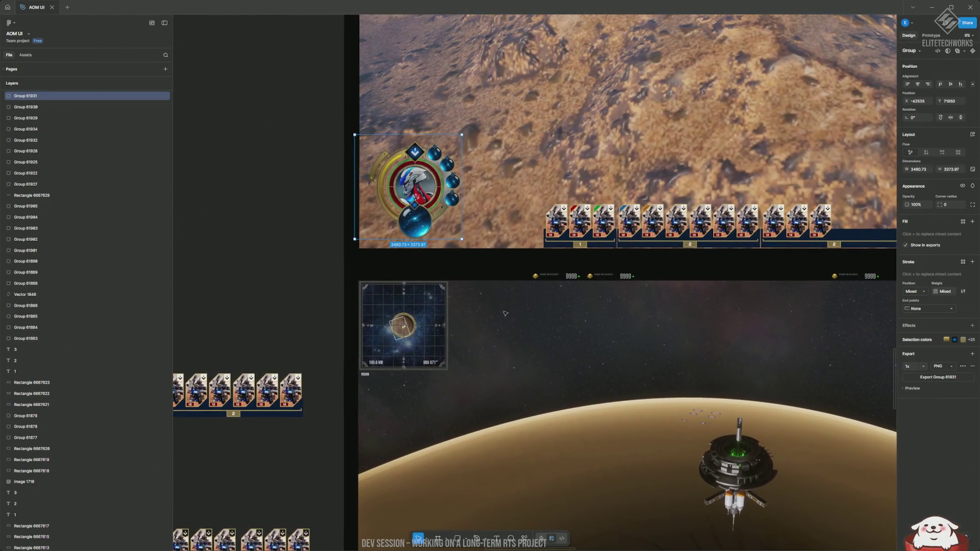
{"action": "scroll", "coordinate": [412, 221], "scroll_direction": "up", "scroll_amount": 3, "text": "ctrl"}
{"action": "scroll", "coordinate": [487, 316], "scroll_direction": "up", "scroll_amount": 1}
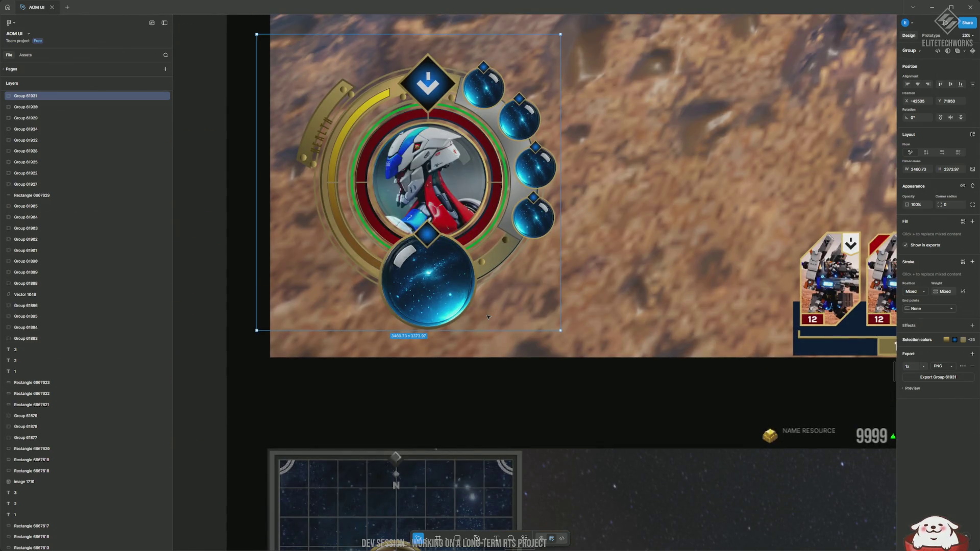
{"action": "scroll", "coordinate": [487, 316], "scroll_direction": "down", "scroll_amount": 2, "text": "ctrl"}
Select the inner dial group of the HUD mockup and zoom in to inspect it.
{"action": "double_click", "coordinate": [373, 181]}
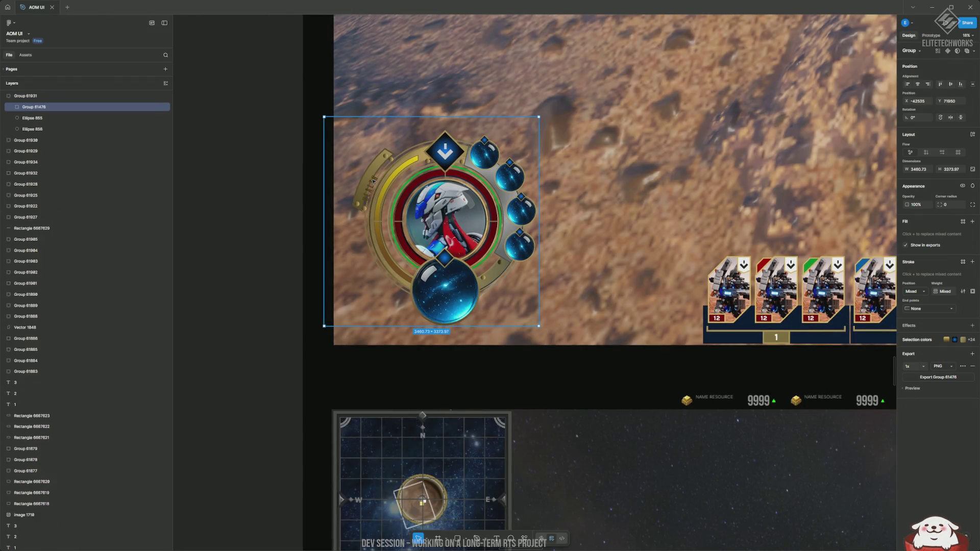
{"action": "scroll", "coordinate": [412, 199], "scroll_direction": "up", "scroll_amount": 3, "text": "ctrl"}
{"action": "scroll", "coordinate": [438, 219], "scroll_direction": "down", "scroll_amount": 2}
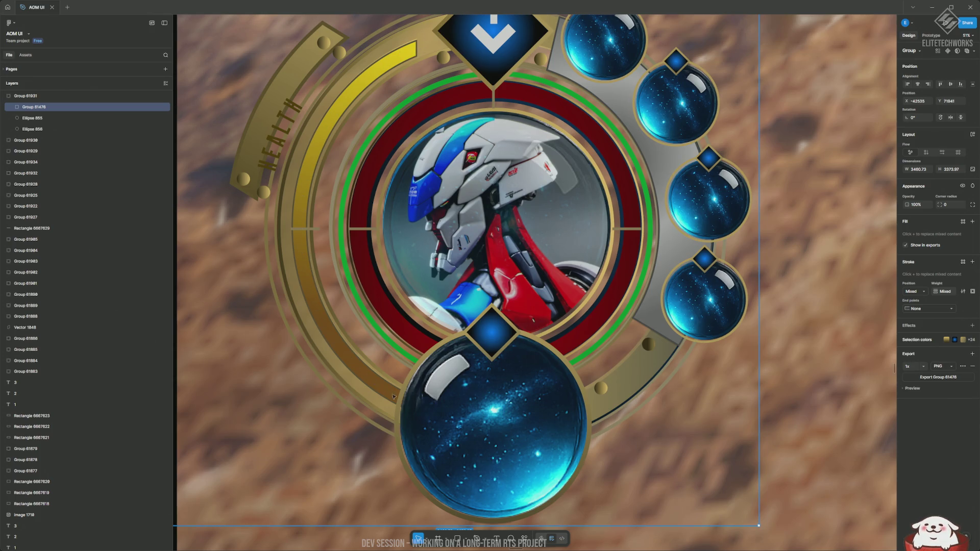
{"action": "scroll", "coordinate": [333, 270], "scroll_direction": "up", "scroll_amount": 2}
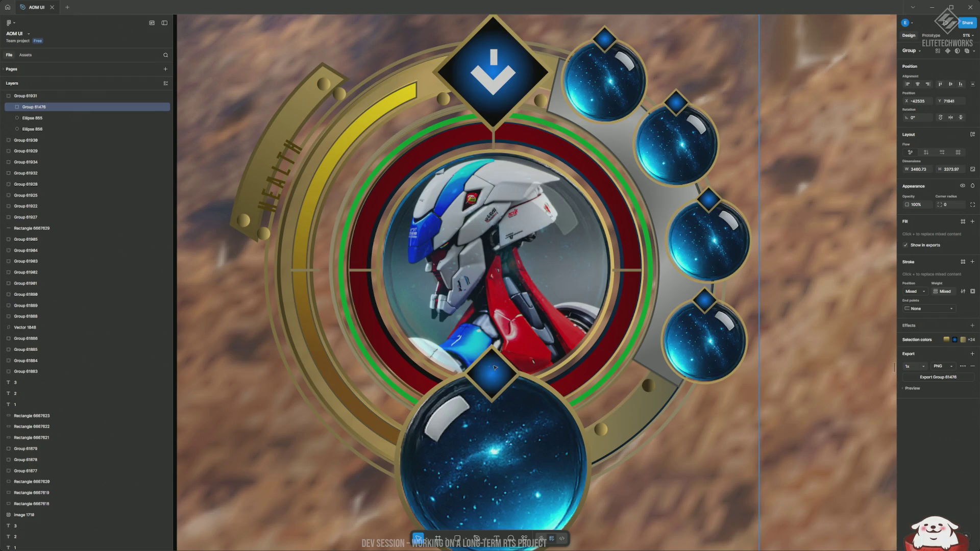
{"action": "scroll", "coordinate": [481, 124], "scroll_direction": "down", "scroll_amount": 10}
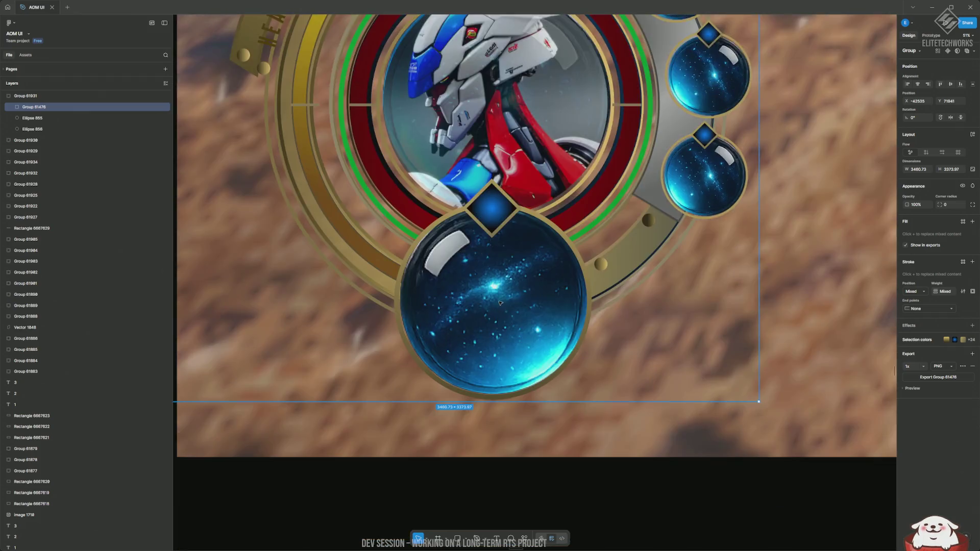
{"action": "scroll", "coordinate": [506, 292], "scroll_direction": "down", "scroll_amount": 10}
{"action": "scroll", "coordinate": [515, 241], "scroll_direction": "up", "scroll_amount": 5}
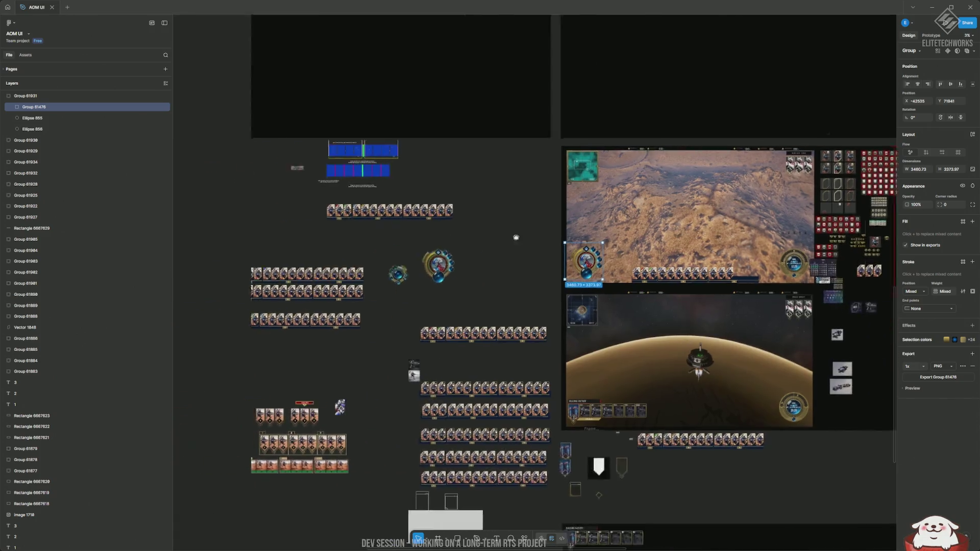
Pan around the Figma design board to locate the health-ring dial variants.
{"action": "scroll", "coordinate": [518, 286], "scroll_direction": "up", "scroll_amount": 3}
{"action": "scroll", "coordinate": [480, 296], "scroll_direction": "down", "scroll_amount": 10}
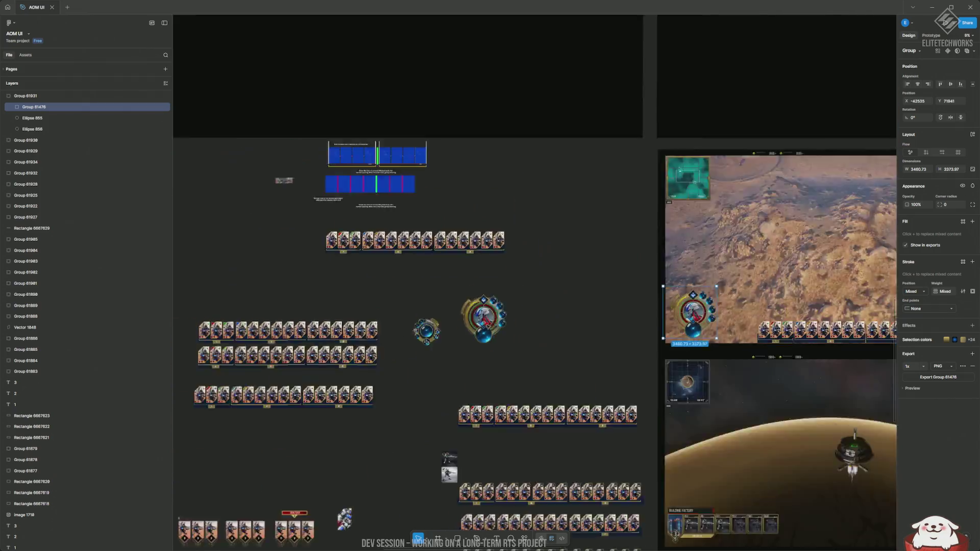
{"action": "scroll", "coordinate": [431, 296], "scroll_direction": "left", "scroll_amount": 5}
{"action": "scroll", "coordinate": [432, 296], "scroll_direction": "up", "scroll_amount": 5}
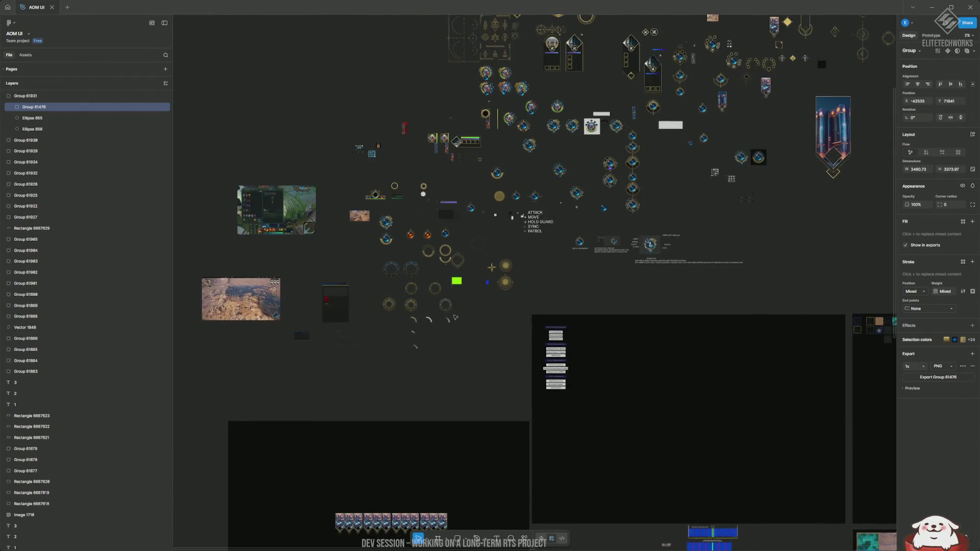
{"action": "scroll", "coordinate": [362, 258], "scroll_direction": "up", "scroll_amount": 10}
{"action": "scroll", "coordinate": [362, 258], "scroll_direction": "left", "scroll_amount": 5}
{"action": "scroll", "coordinate": [362, 258], "scroll_direction": "up", "scroll_amount": 5}
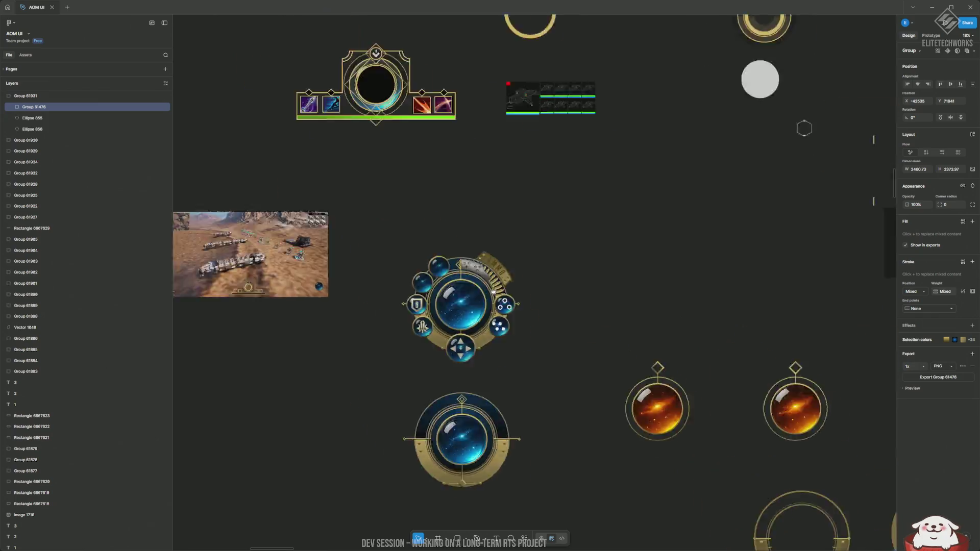
{"action": "scroll", "coordinate": [579, 279], "scroll_direction": "right", "scroll_amount": 10}
{"action": "scroll", "coordinate": [579, 279], "scroll_direction": "down", "scroll_amount": 3}
{"action": "scroll", "coordinate": [579, 279], "scroll_direction": "right", "scroll_amount": 3}
{"action": "scroll", "coordinate": [579, 279], "scroll_direction": "down", "scroll_amount": 8}
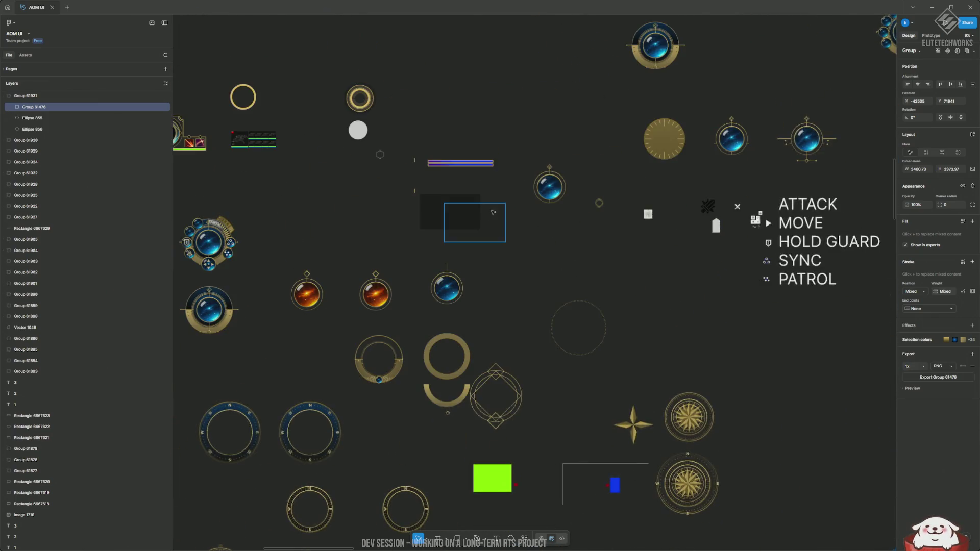
{"action": "scroll", "coordinate": [388, 352], "scroll_direction": "up", "scroll_amount": 5}
{"action": "scroll", "coordinate": [388, 352], "scroll_direction": "right", "scroll_amount": 4}
{"action": "scroll", "coordinate": [581, 165], "scroll_direction": "up", "scroll_amount": 5}
{"action": "scroll", "coordinate": [514, 291], "scroll_direction": "up", "scroll_amount": 5}
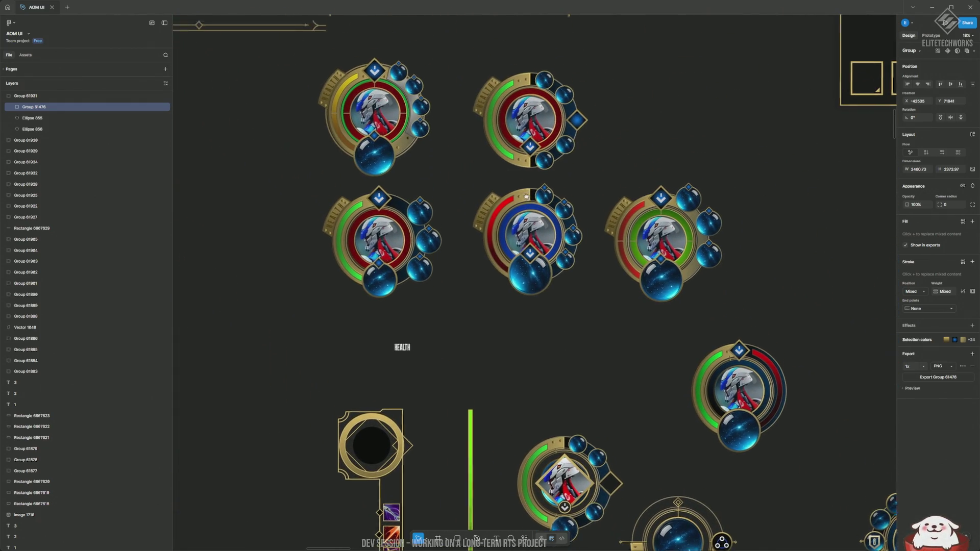
{"action": "scroll", "coordinate": [561, 349], "scroll_direction": "up", "scroll_amount": 5}
{"action": "scroll", "coordinate": [559, 210], "scroll_direction": "down", "scroll_amount": 2}
{"action": "scroll", "coordinate": [559, 210], "scroll_direction": "up", "scroll_amount": 2}
{"action": "scroll", "coordinate": [559, 210], "scroll_direction": "up", "scroll_amount": 3}
{"action": "scroll", "coordinate": [559, 211], "scroll_direction": "left", "scroll_amount": 3}
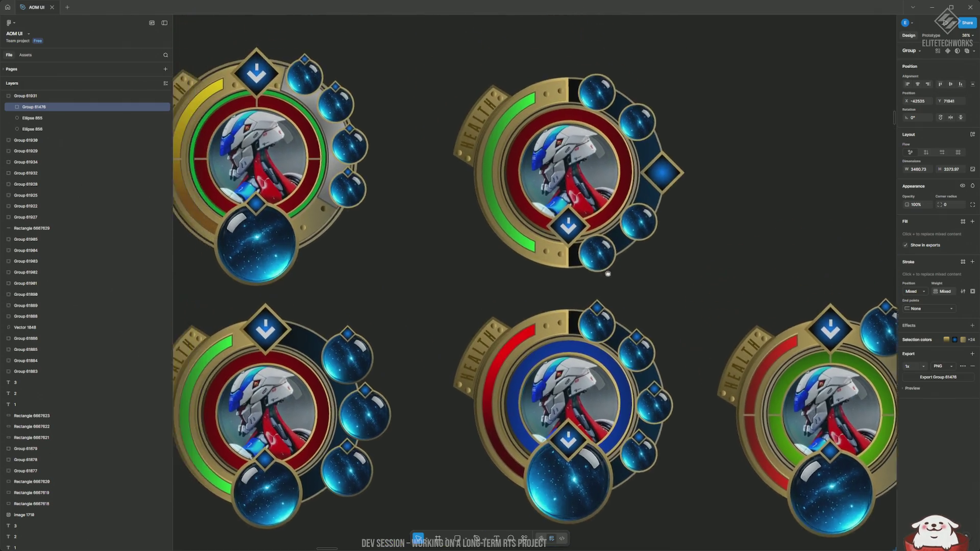
{"action": "scroll", "coordinate": [623, 233], "scroll_direction": "right", "scroll_amount": 1}
{"action": "left_click", "coordinate": [622, 233]}
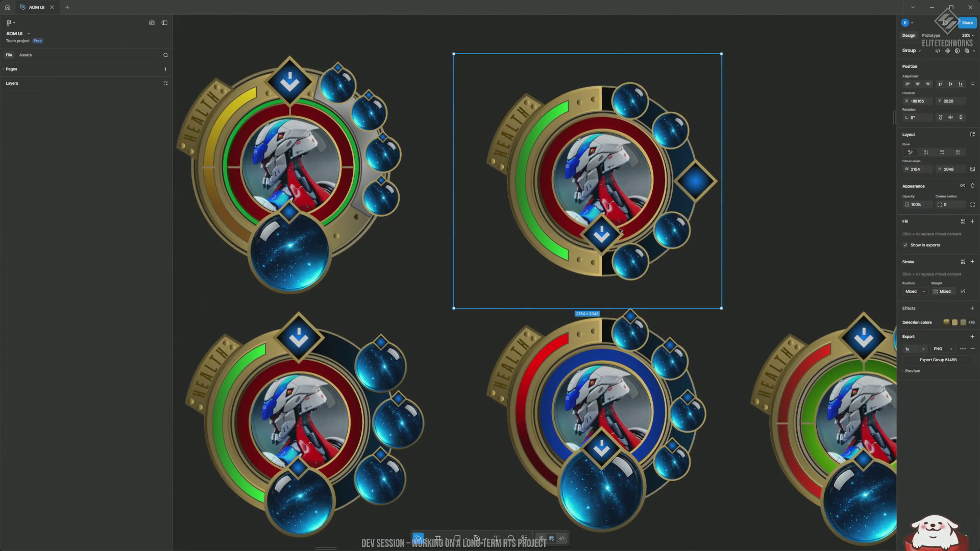
{"action": "scroll", "coordinate": [618, 245], "scroll_direction": "down", "scroll_amount": 3}
{"action": "scroll", "coordinate": [617, 245], "scroll_direction": "right", "scroll_amount": 2}
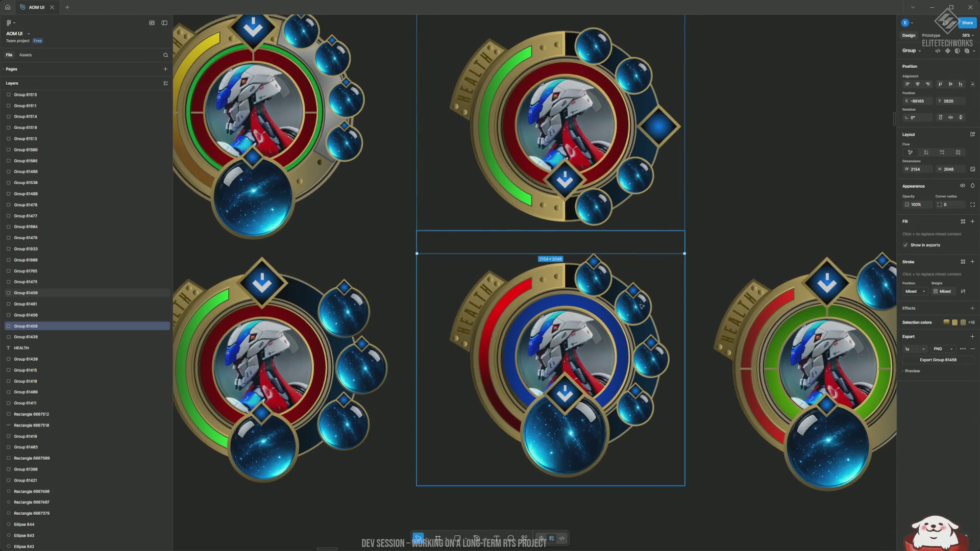
{"action": "left_click_drag", "start_coordinate": [708, 317], "coordinate": [713, 270]}
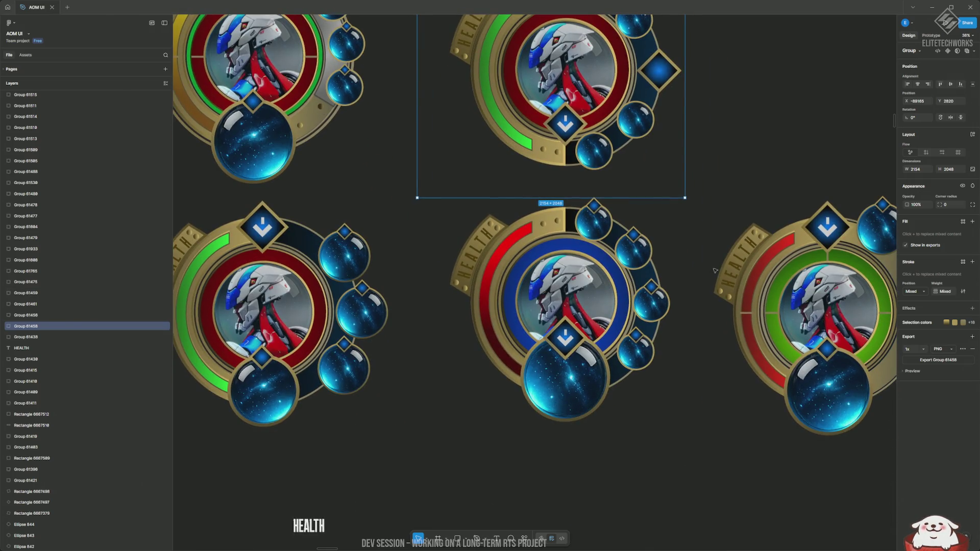
{"action": "scroll", "coordinate": [715, 271], "scroll_direction": "down", "scroll_amount": 2}
{"action": "scroll", "coordinate": [619, 328], "scroll_direction": "down", "scroll_amount": 10}
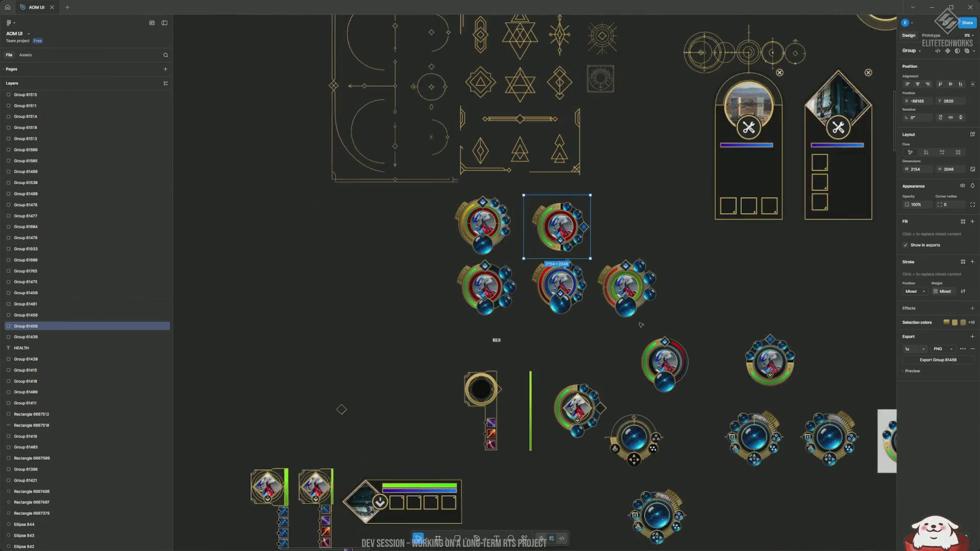
{"action": "scroll", "coordinate": [436, 294], "scroll_direction": "up", "scroll_amount": 5}
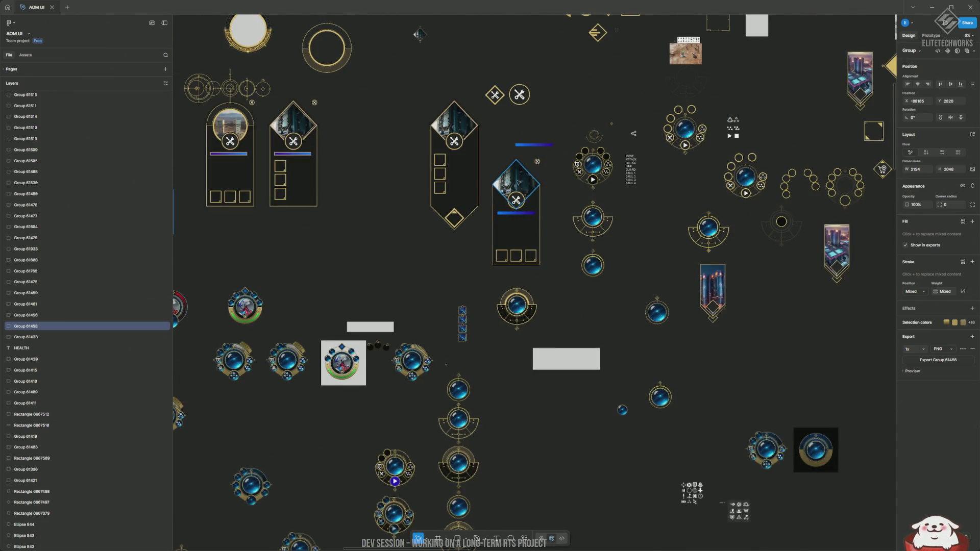
{"action": "scroll", "coordinate": [423, 306], "scroll_direction": "down", "scroll_amount": 3}
Drag the green health-ring dial group beside the command orb dial, then return to Unreal.
{"action": "left_click", "coordinate": [404, 323]}
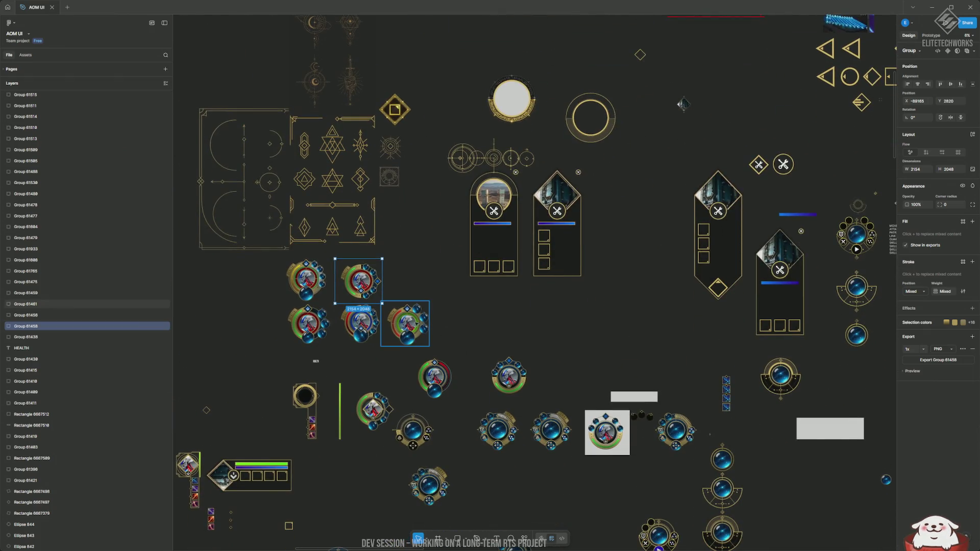
{"action": "scroll", "coordinate": [449, 245], "scroll_direction": "down", "scroll_amount": 3}
{"action": "mouse_move", "coordinate": [402, 182]}
{"action": "left_mouse_down"}
{"action": "mouse_move", "coordinate": [638, 338]}
{"action": "mouse_move", "coordinate": [743, 232]}
{"action": "mouse_move", "coordinate": [635, 290]}
{"action": "left_mouse_up"}
{"action": "scroll", "coordinate": [648, 285], "scroll_direction": "up", "scroll_amount": 5}
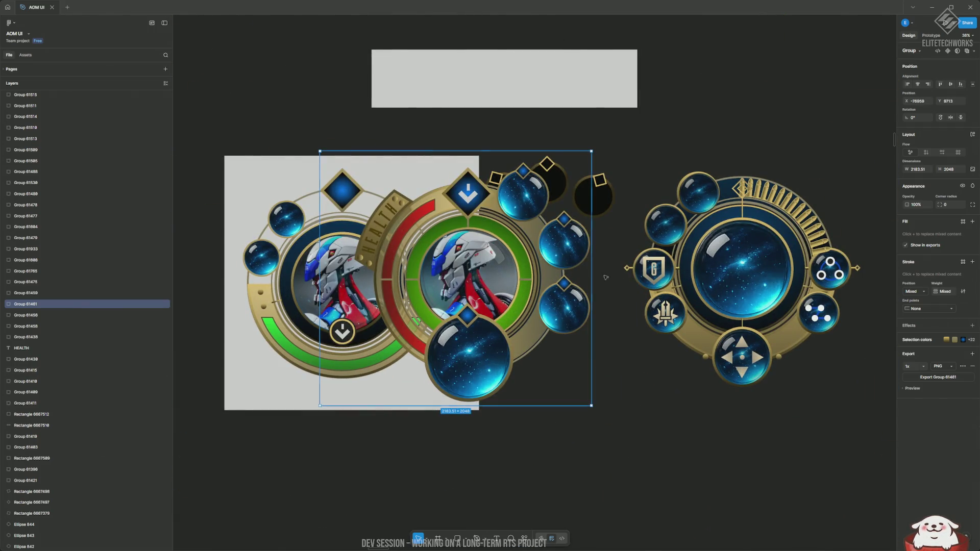
{"action": "scroll", "coordinate": [499, 286], "scroll_direction": "down", "scroll_amount": 5}
{"action": "left_click_drag", "start_coordinate": [526, 294], "coordinate": [248, 147]}
{"action": "scroll", "coordinate": [465, 305], "scroll_direction": "down", "scroll_amount": 5}
{"action": "scroll", "coordinate": [527, 422], "scroll_direction": "up", "scroll_amount": 5}
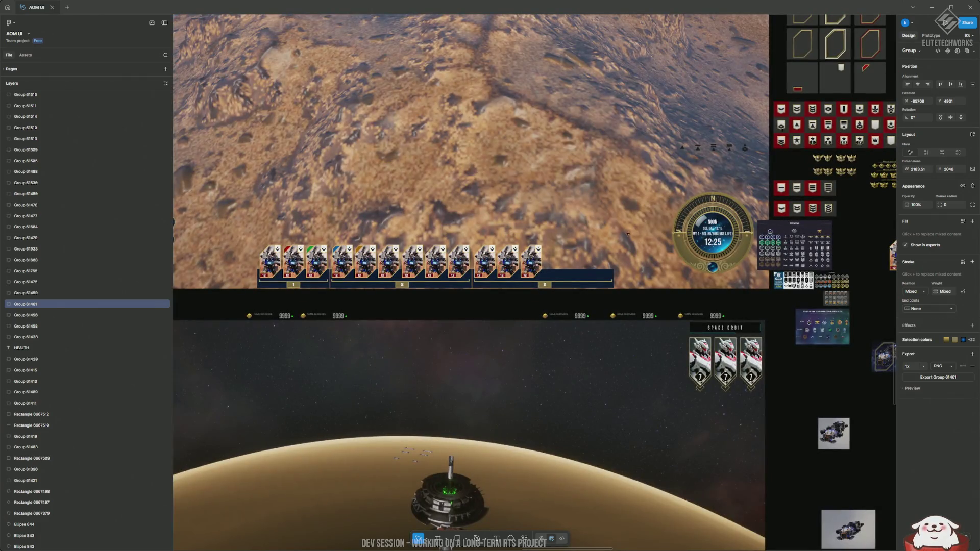
{"action": "scroll", "coordinate": [627, 233], "scroll_direction": "up", "scroll_amount": 2}
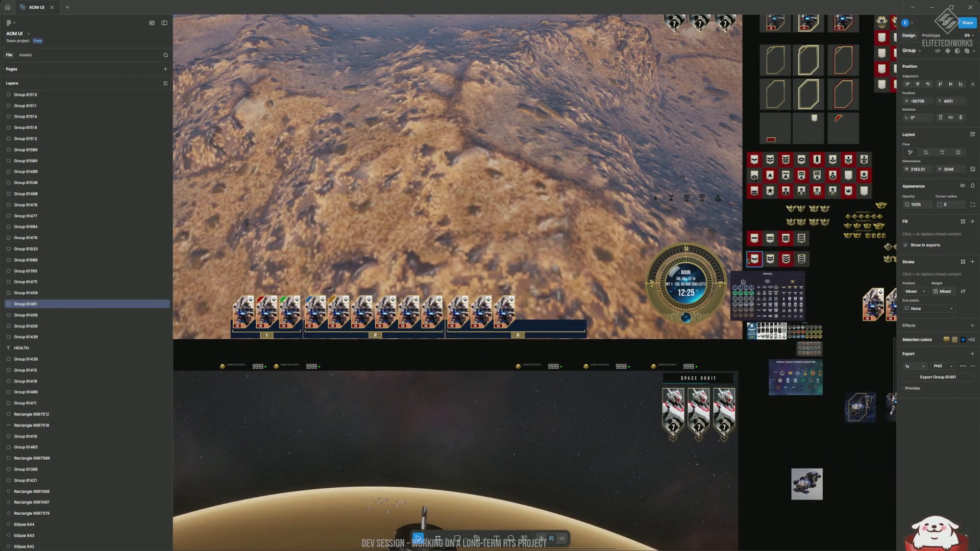
{"action": "key", "text": "alt+Tab"}
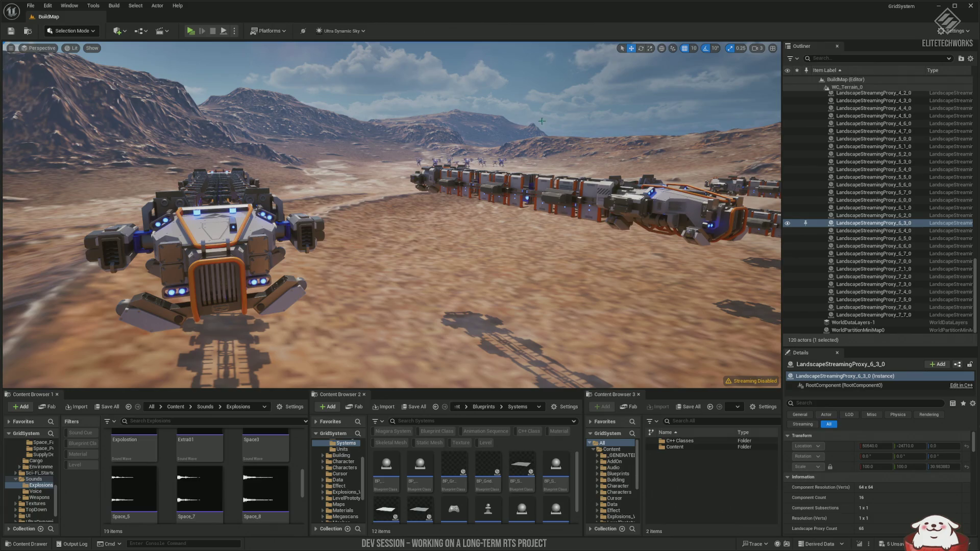
Launch the standalone game preview, zoom in, and box-select the front mech SG-UNIT 72.
{"action": "key", "text": "alt+Tab"}
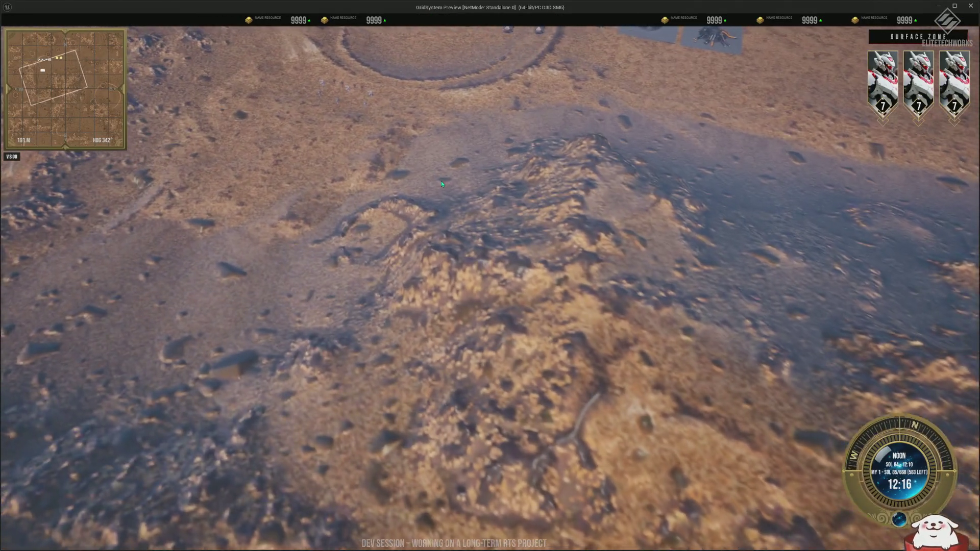
{"action": "scroll", "coordinate": [494, 208], "scroll_direction": "up", "scroll_amount": 5}
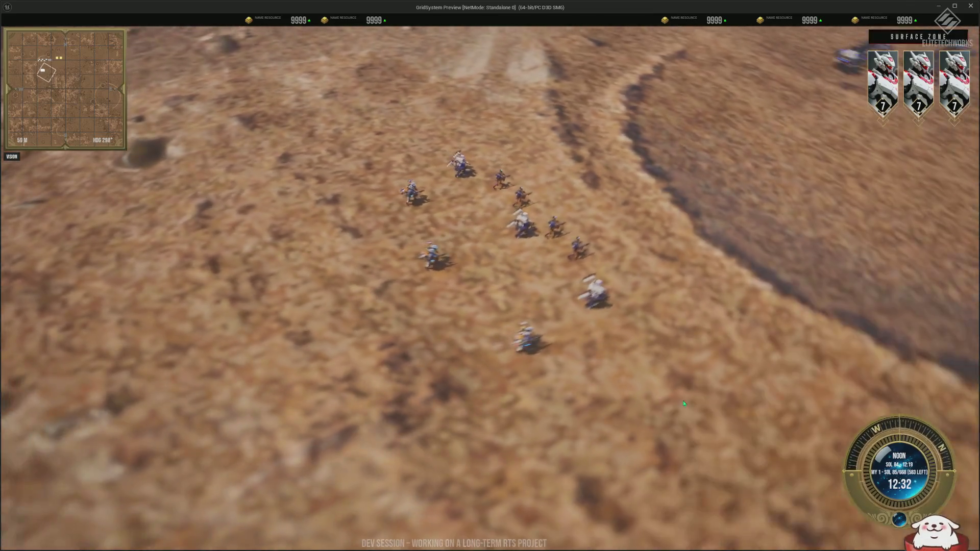
{"action": "scroll", "coordinate": [683, 400], "scroll_direction": "up", "scroll_amount": 5}
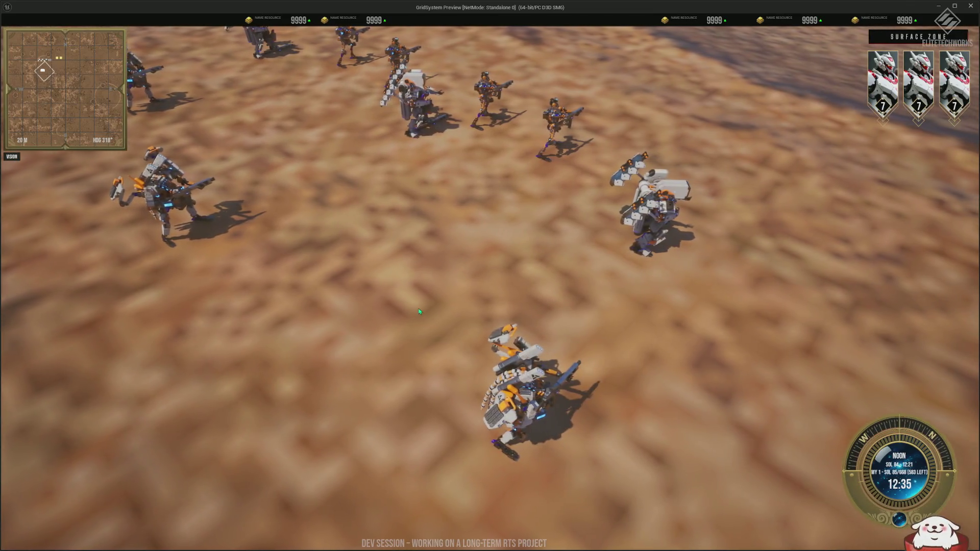
{"action": "left_click_drag", "start_coordinate": [419, 311], "coordinate": [583, 444]}
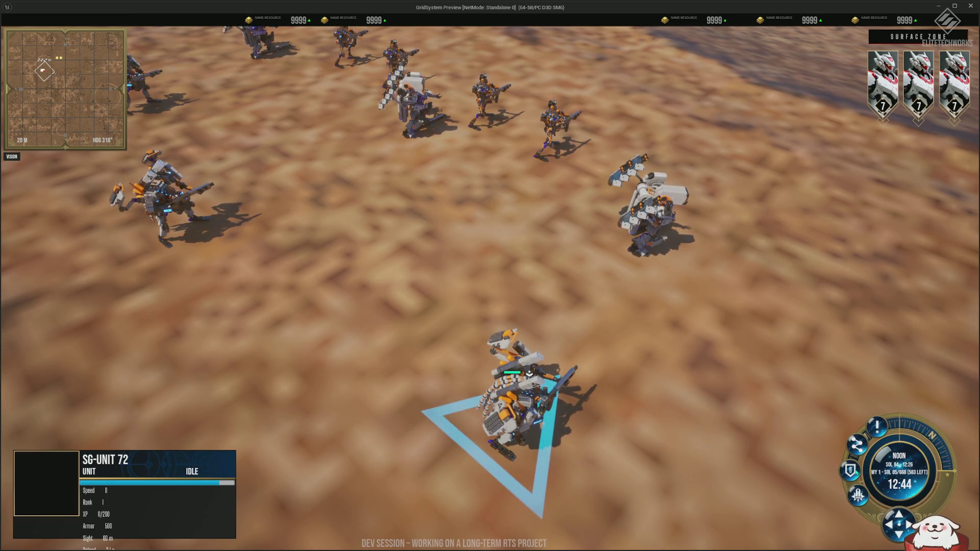
Order SG-UNIT 72 right then left, reselect it, and zoom in to show 32/32 ammo.
{"action": "right_click", "coordinate": [826, 228]}
{"action": "right_click", "coordinate": [386, 367]}
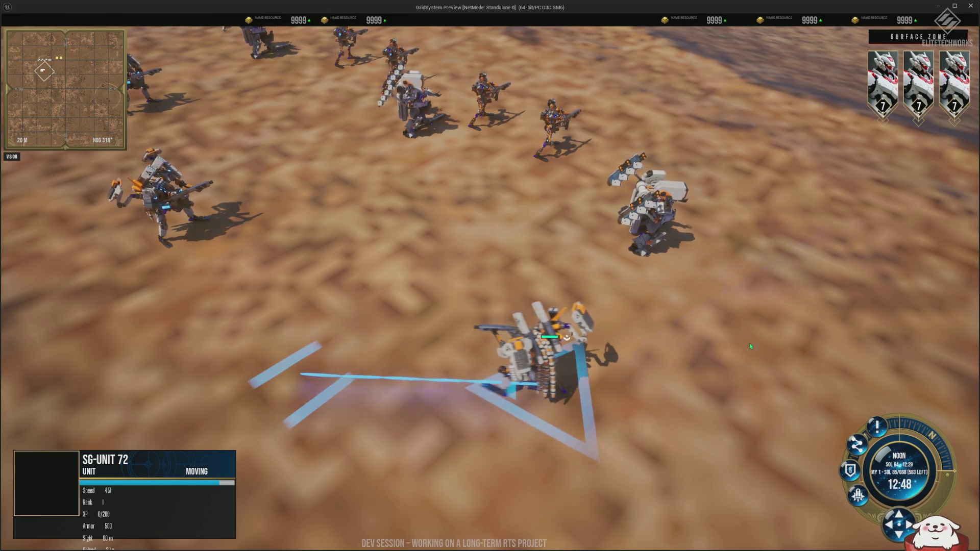
{"action": "left_click", "coordinate": [782, 347]}
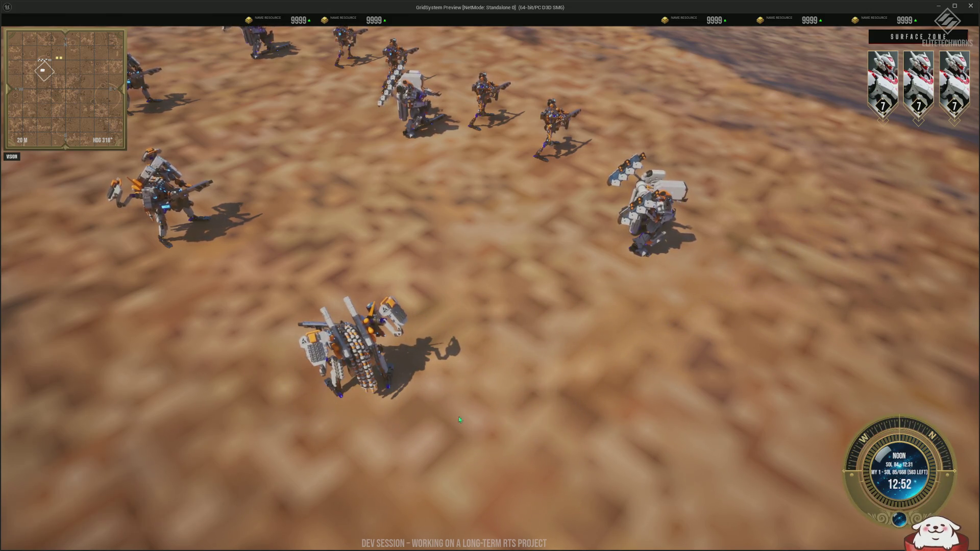
{"action": "left_click", "coordinate": [357, 357]}
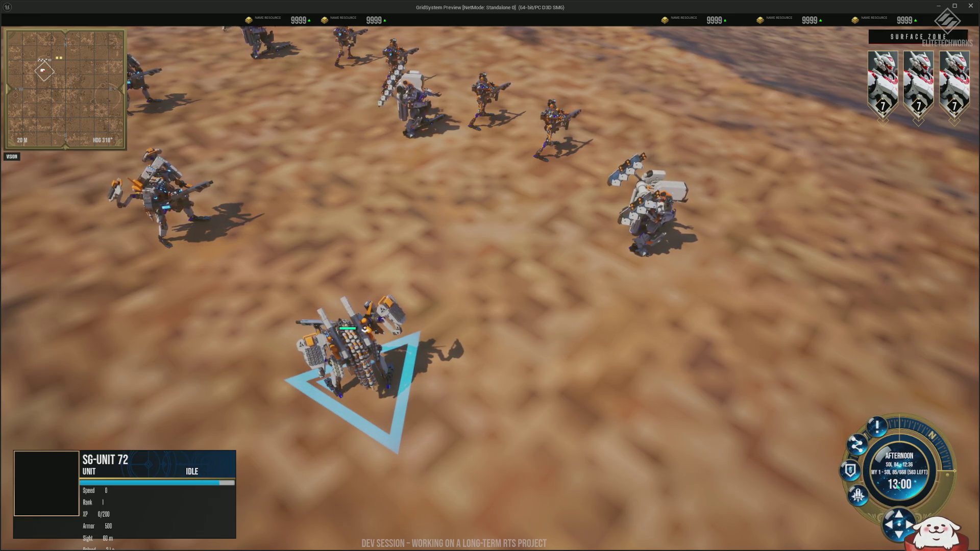
{"action": "scroll", "coordinate": [365, 329], "scroll_direction": "up", "scroll_amount": 3}
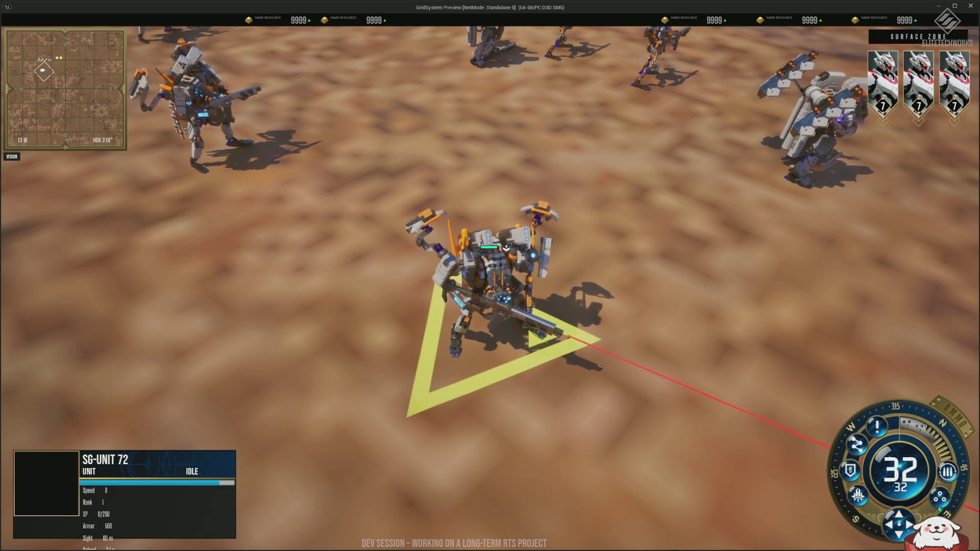
{"action": "scroll", "coordinate": [715, 288], "scroll_direction": "down", "scroll_amount": 5}
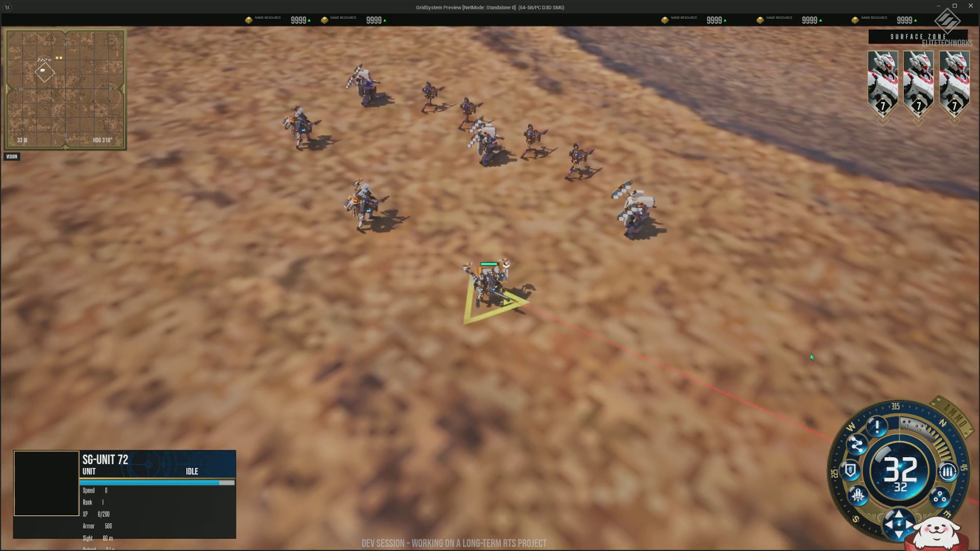
Box-select the mech squad, send it to a new position, and close the preview.
{"action": "left_click_drag", "start_coordinate": [721, 229], "coordinate": [168, 64]}
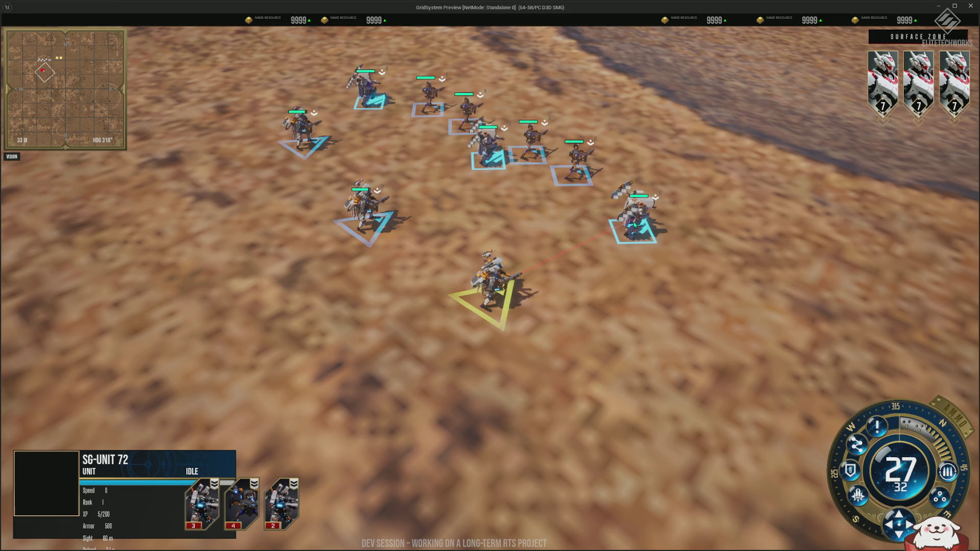
{"action": "right_click", "coordinate": [663, 209]}
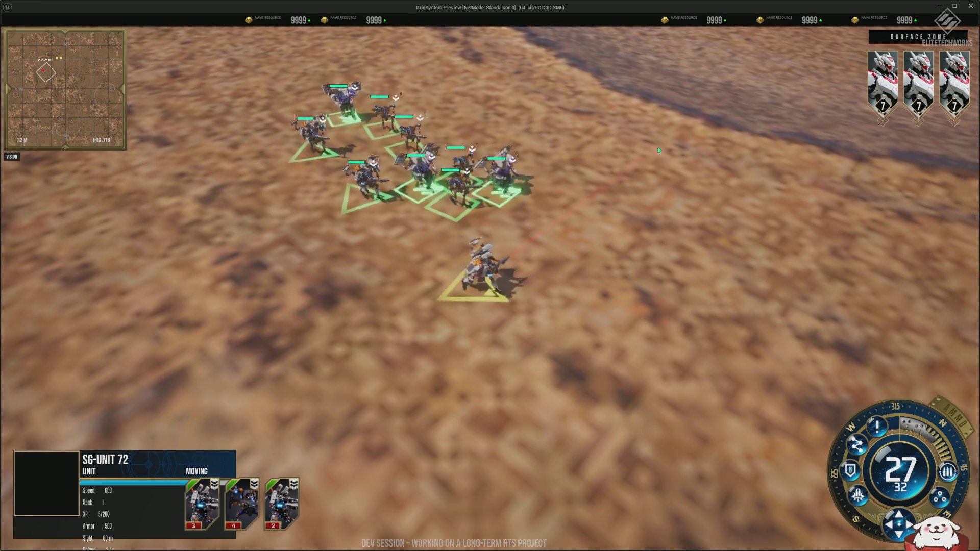
{"action": "scroll", "coordinate": [677, 151], "scroll_direction": "up", "scroll_amount": 3}
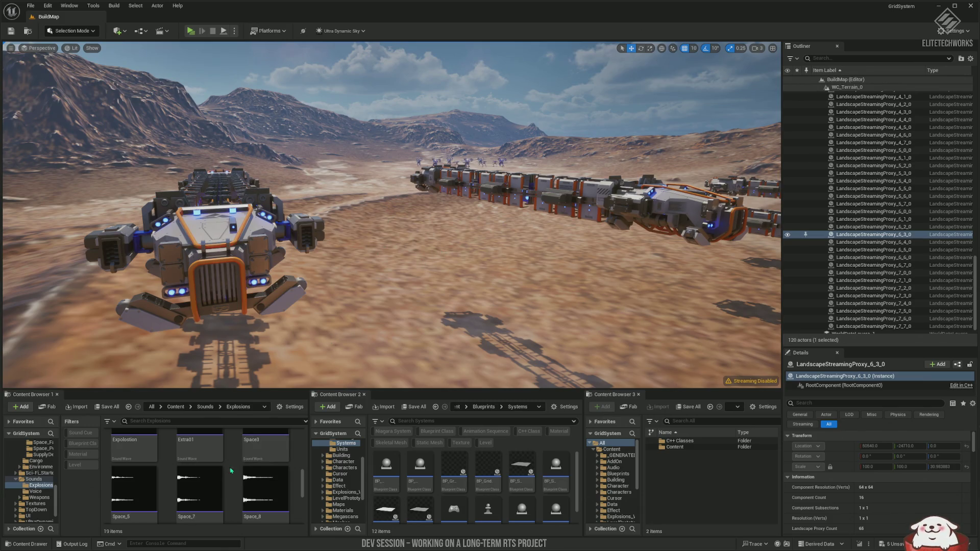
Fly the level view over the crater, check the Figma HUD mockups, and return to Unreal.
{"action": "scroll", "coordinate": [231, 470], "scroll_direction": "down", "scroll_amount": 1}
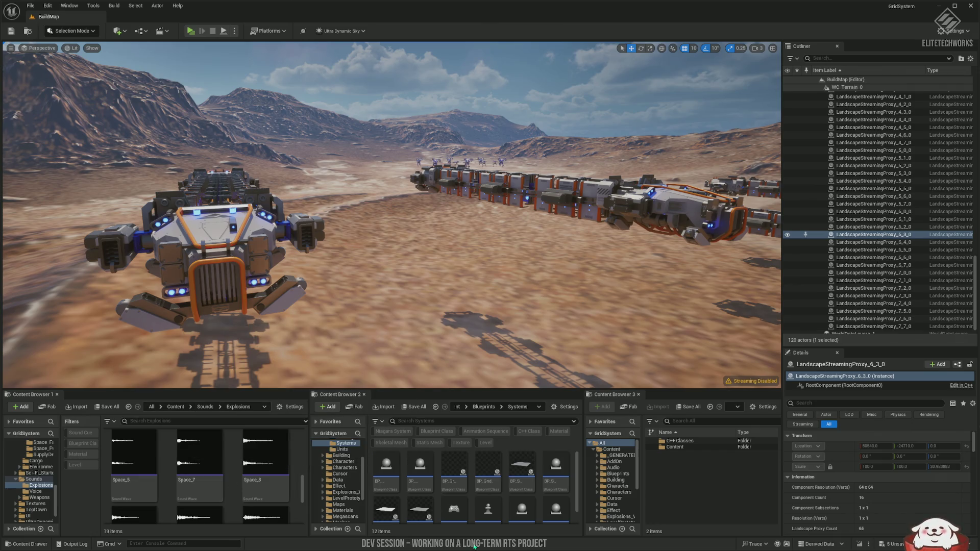
{"action": "mouse_move", "coordinate": [424, 102]}
{"action": "left_mouse_down"}
{"action": "mouse_move", "coordinate": [425, 153]}
{"action": "mouse_move", "coordinate": [232, 171]}
{"action": "left_mouse_up"}
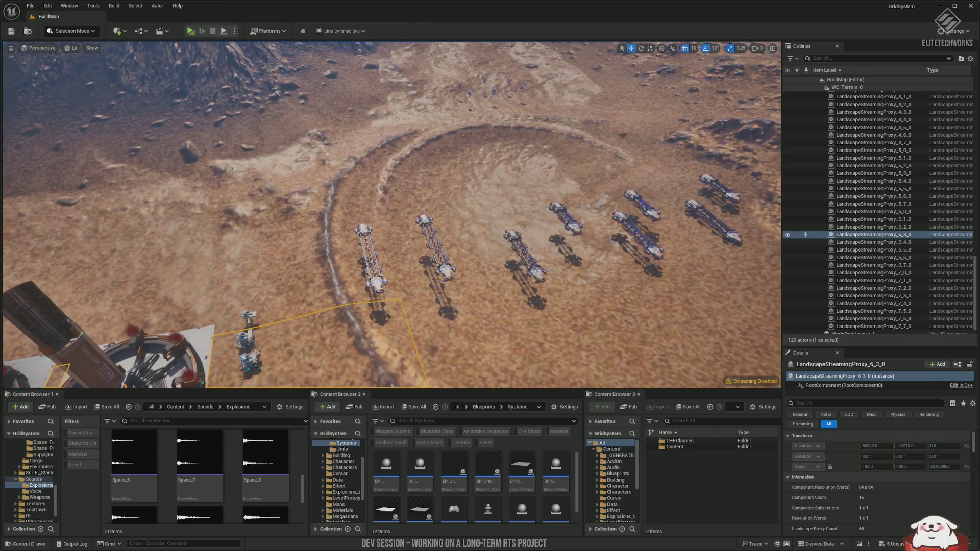
{"action": "key", "text": "alt+Tab"}
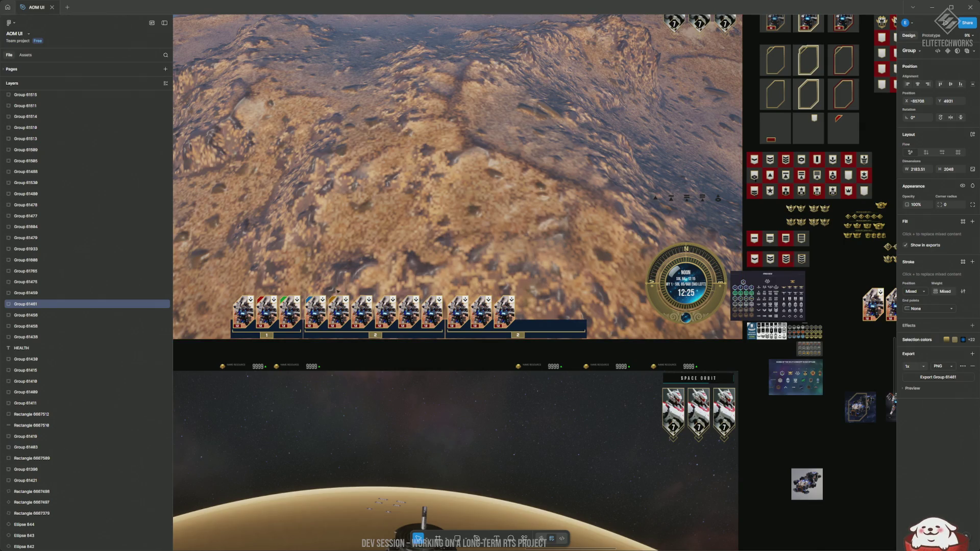
{"action": "scroll", "coordinate": [391, 279], "scroll_direction": "down", "scroll_amount": 5}
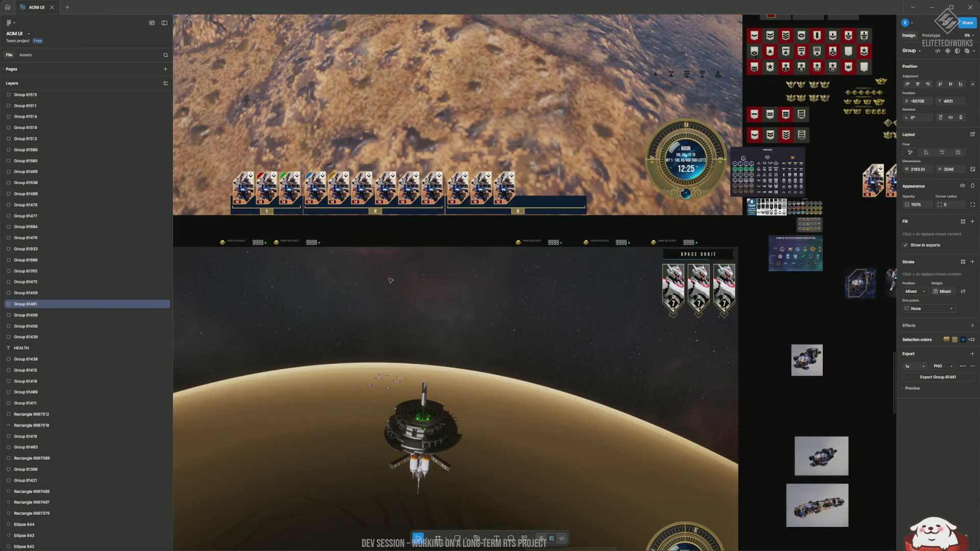
{"action": "scroll", "coordinate": [390, 280], "scroll_direction": "down", "scroll_amount": 7}
{"action": "scroll", "coordinate": [390, 281], "scroll_direction": "left", "scroll_amount": 8}
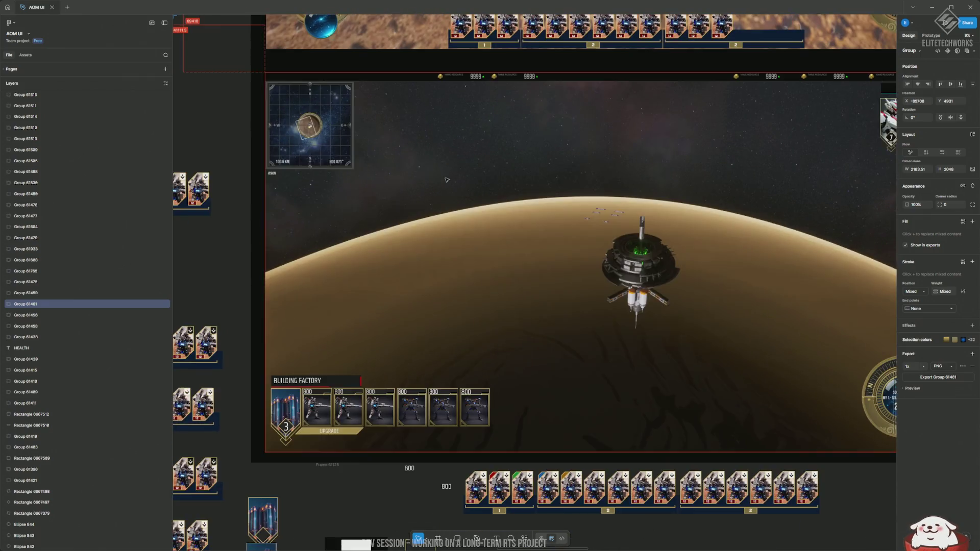
{"action": "key", "text": "alt+Tab"}
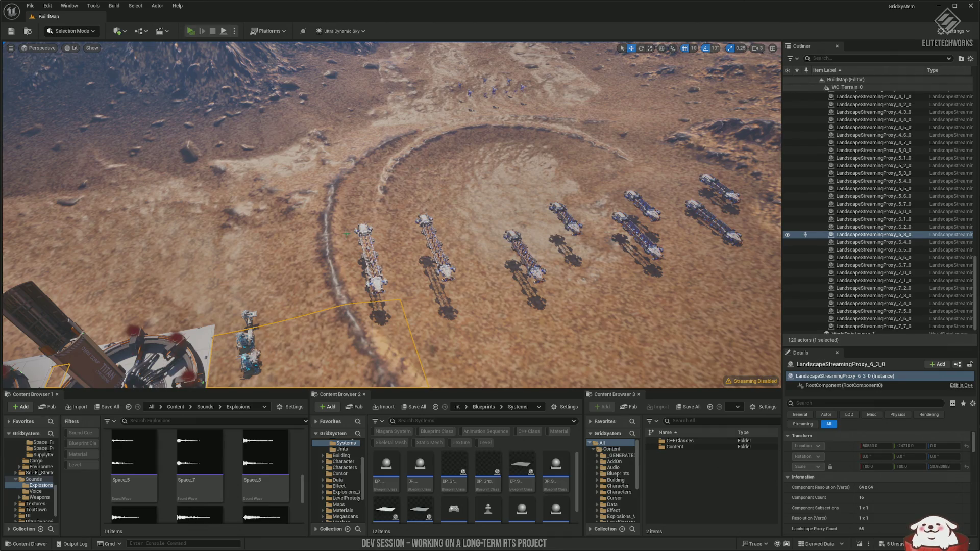
Launch the standalone preview and march the infantry and cargo transports together into the crater.
{"action": "key", "text": "alt+Tab"}
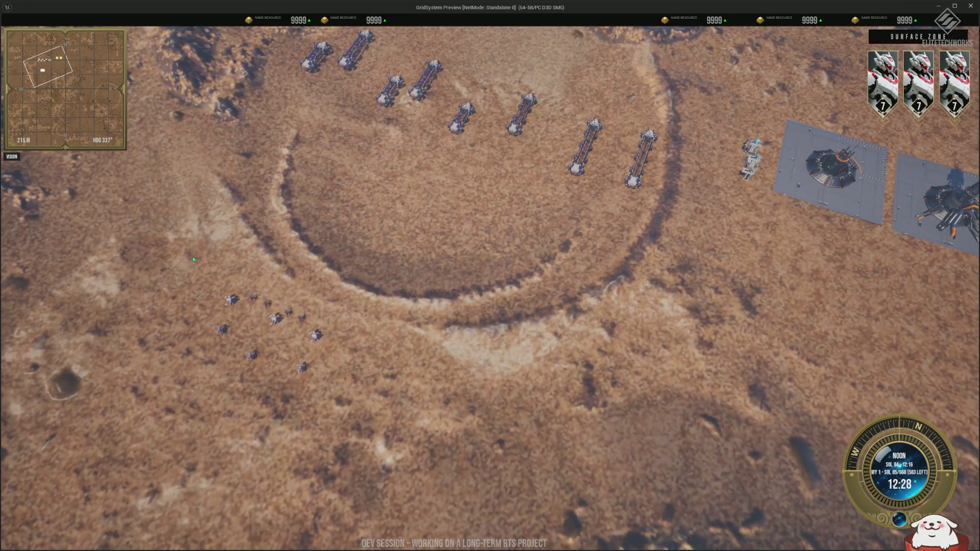
{"action": "scroll", "coordinate": [192, 259], "scroll_direction": "down", "scroll_amount": 3}
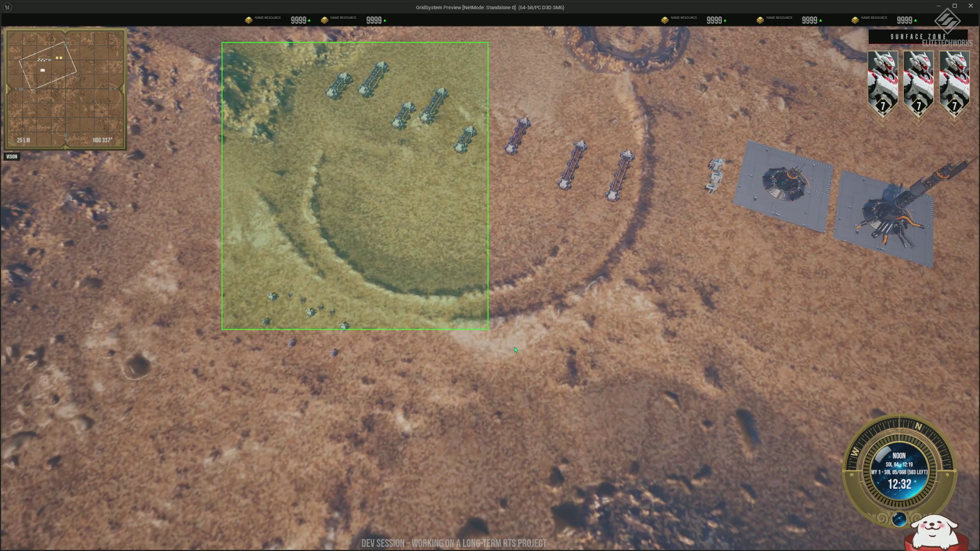
{"action": "left_click_drag", "start_coordinate": [514, 350], "coordinate": [644, 424]}
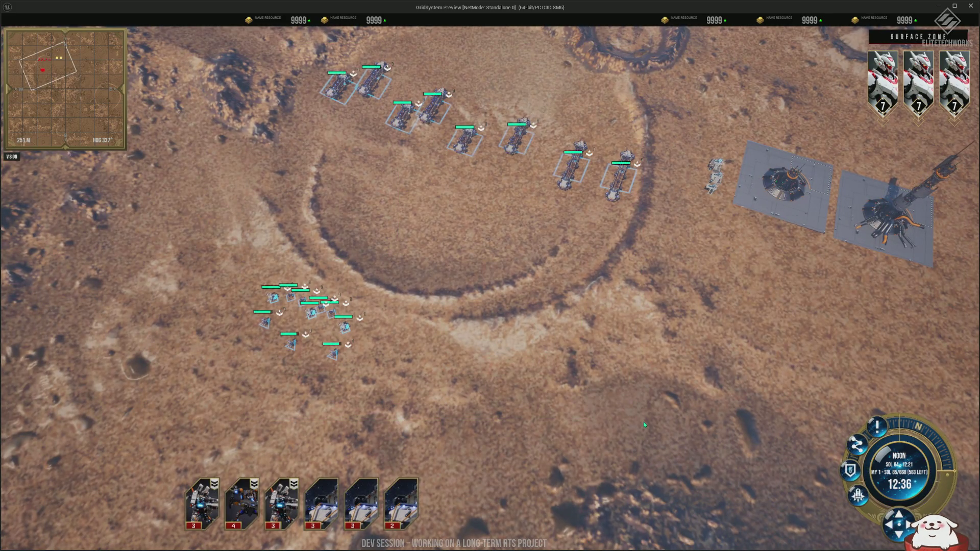
{"action": "right_click", "coordinate": [628, 411]}
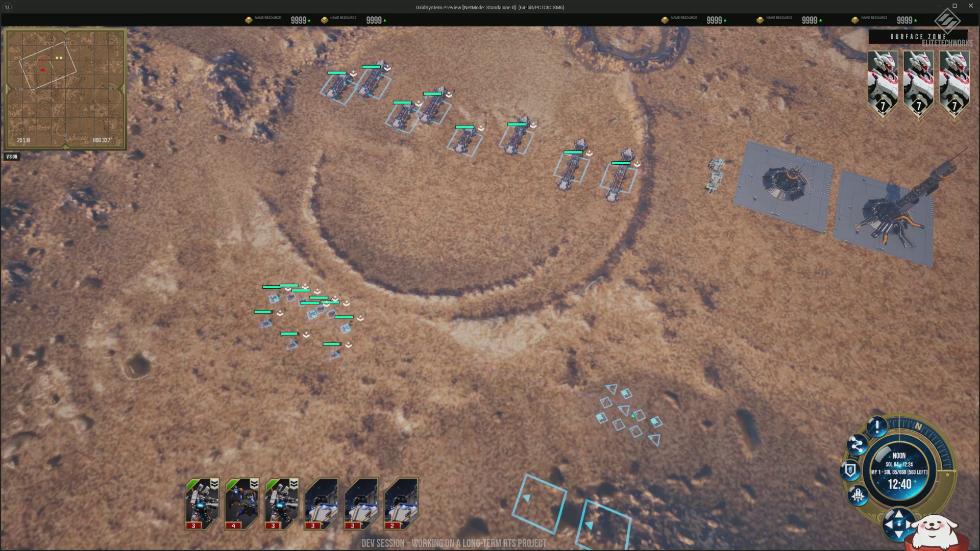
{"action": "left_click_drag", "start_coordinate": [626, 410], "coordinate": [436, 415]}
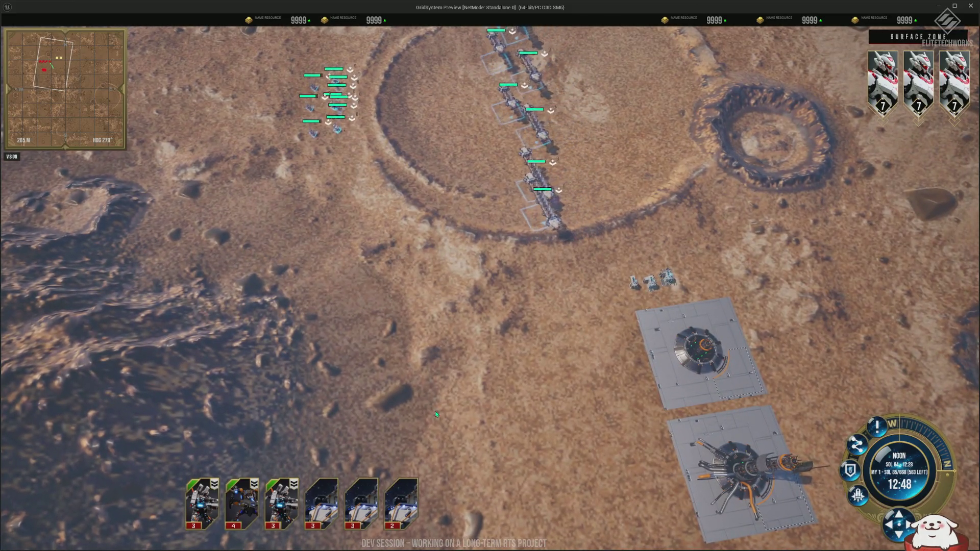
{"action": "right_click", "coordinate": [590, 87]}
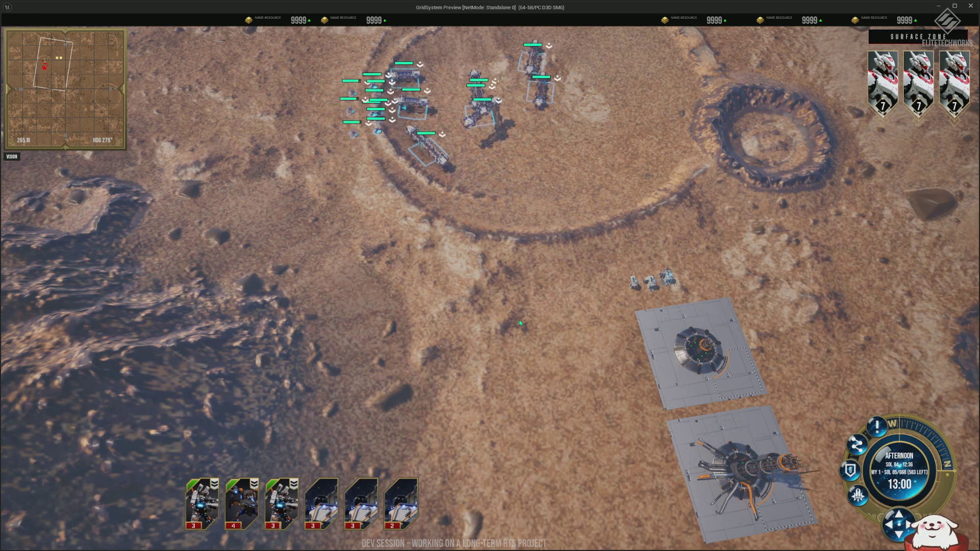
{"action": "scroll", "coordinate": [507, 327], "scroll_direction": "up", "scroll_amount": 3}
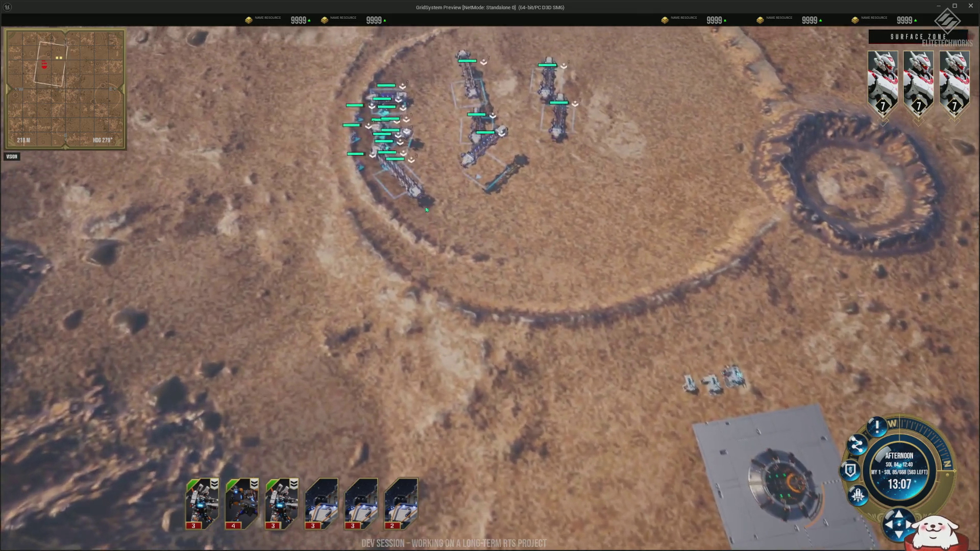
{"action": "scroll", "coordinate": [426, 209], "scroll_direction": "up", "scroll_amount": 3}
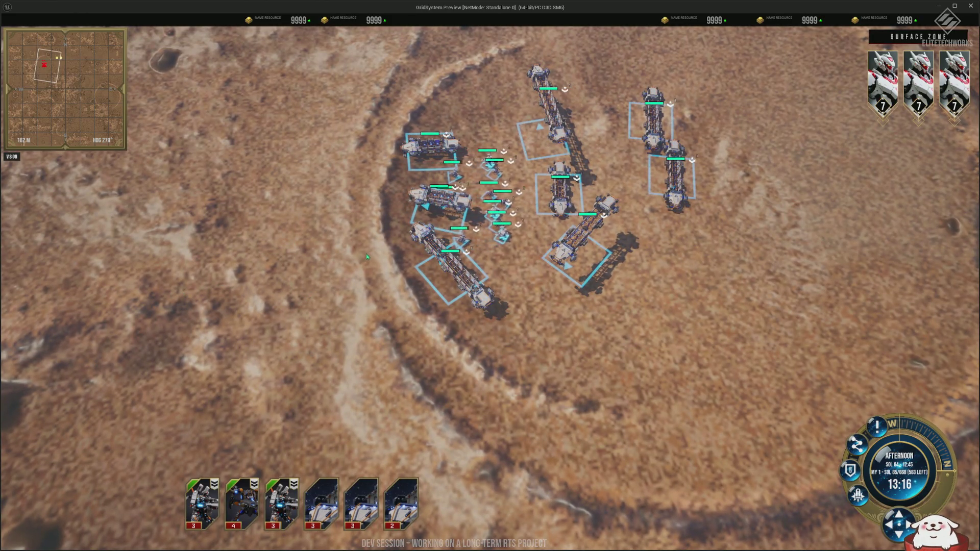
Rotate the camera with E and Q, and drop the vehicles from the selection, keeping the infantry.
{"action": "scroll", "coordinate": [481, 234], "scroll_direction": "up", "scroll_amount": 10}
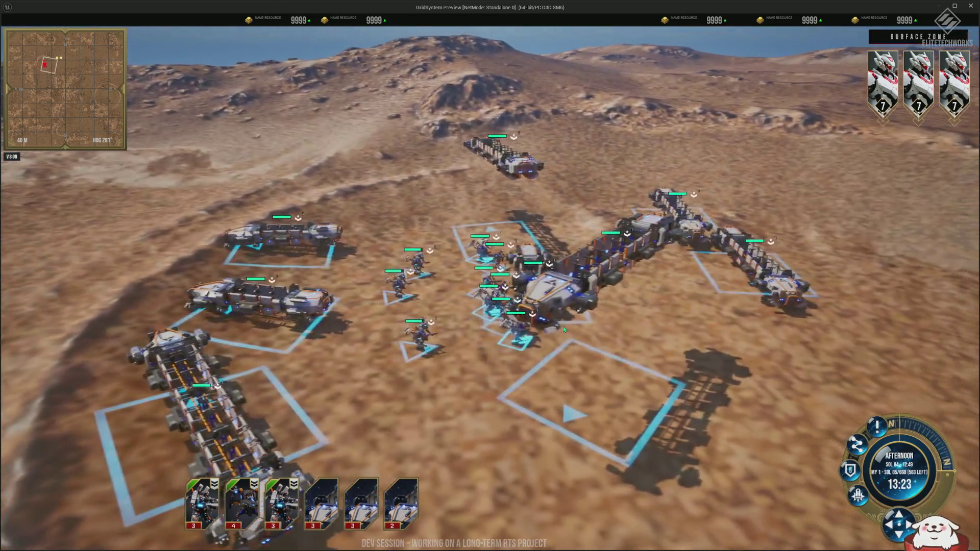
{"action": "key", "text": "e"}
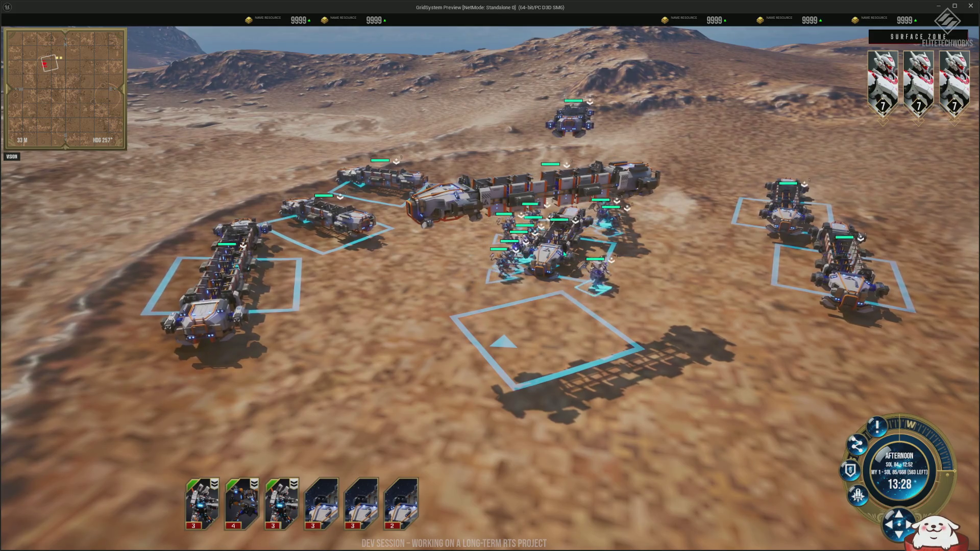
{"action": "key", "text": "q"}
{"action": "key", "text": "q"}
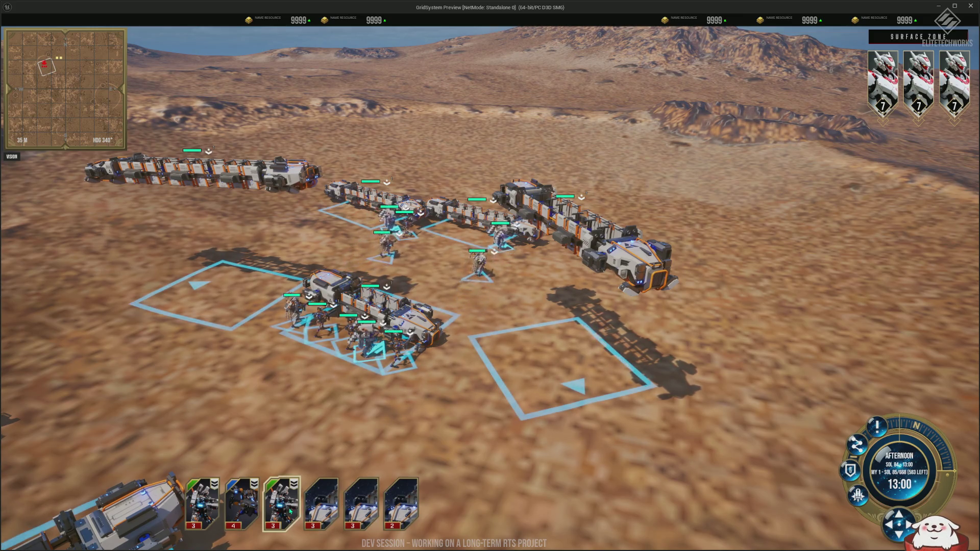
{"action": "left_click", "coordinate": [401, 506], "text": "shift"}
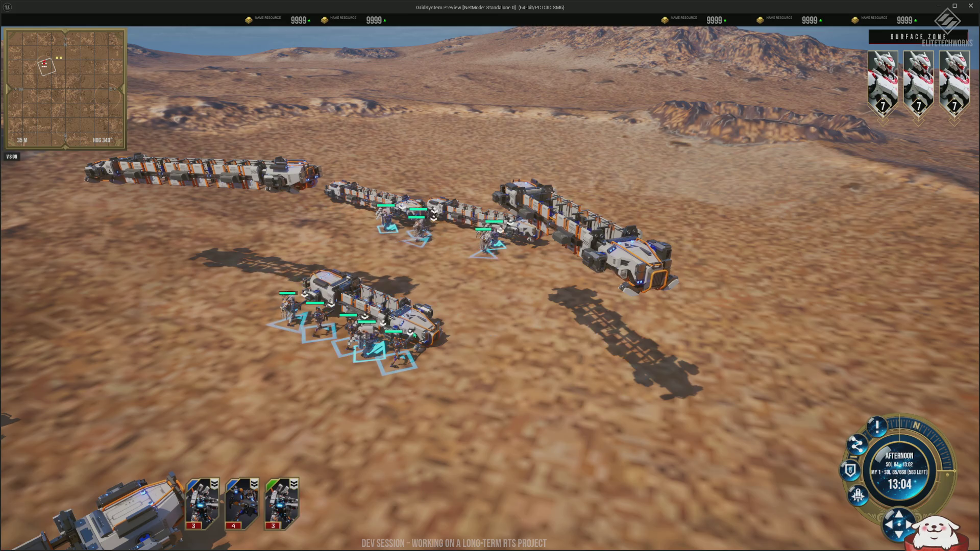
Give the infantry a series of move orders ending at the crater's upper-left edge.
{"action": "right_click", "coordinate": [123, 274]}
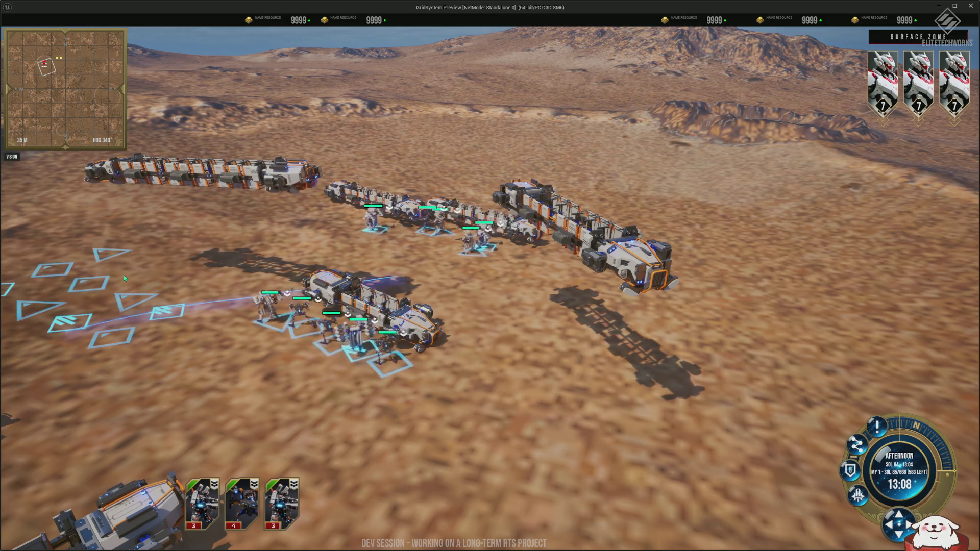
{"action": "right_click", "coordinate": [172, 100]}
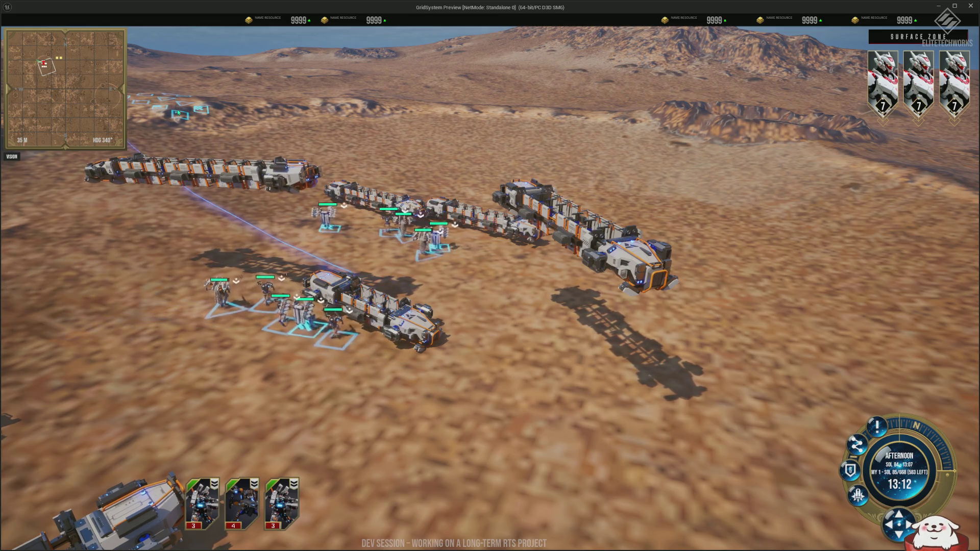
{"action": "scroll", "coordinate": [215, 218], "scroll_direction": "down", "scroll_amount": 3}
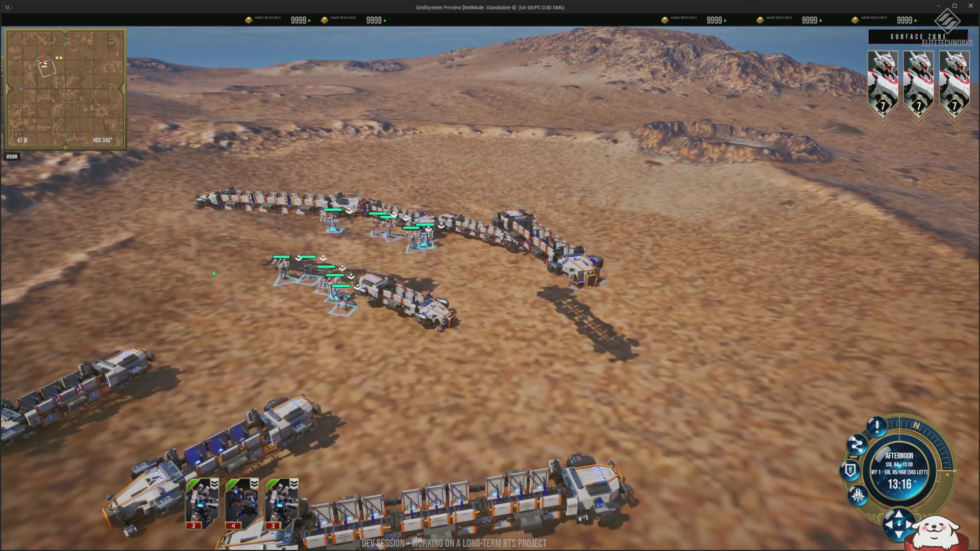
{"action": "scroll", "coordinate": [212, 270], "scroll_direction": "down", "scroll_amount": 3}
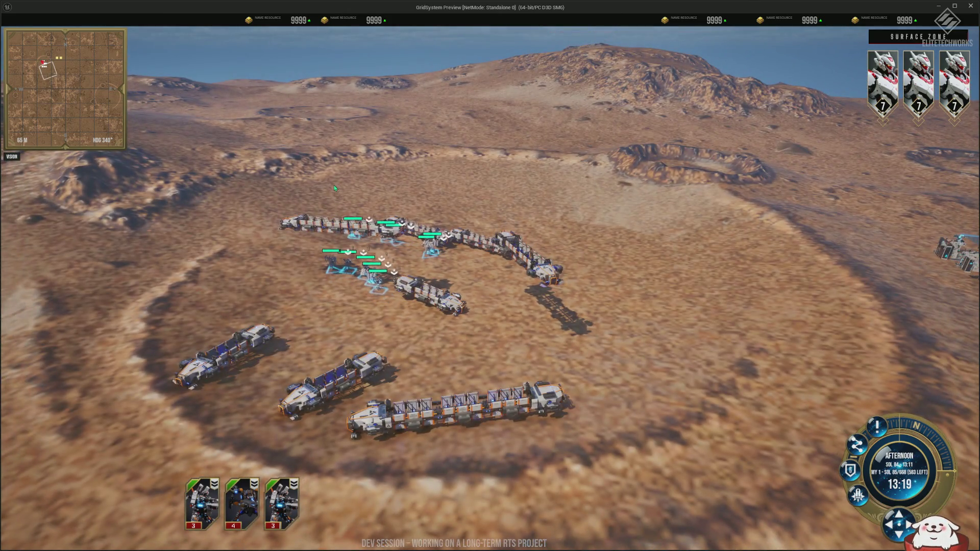
{"action": "scroll", "coordinate": [334, 188], "scroll_direction": "down", "scroll_amount": 3}
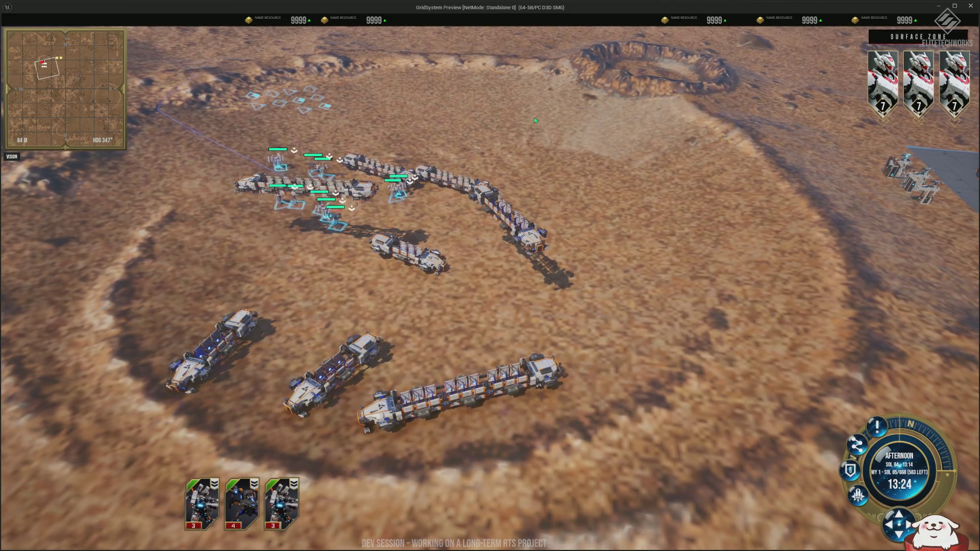
{"action": "right_click", "coordinate": [572, 127]}
{"action": "right_click", "coordinate": [634, 454]}
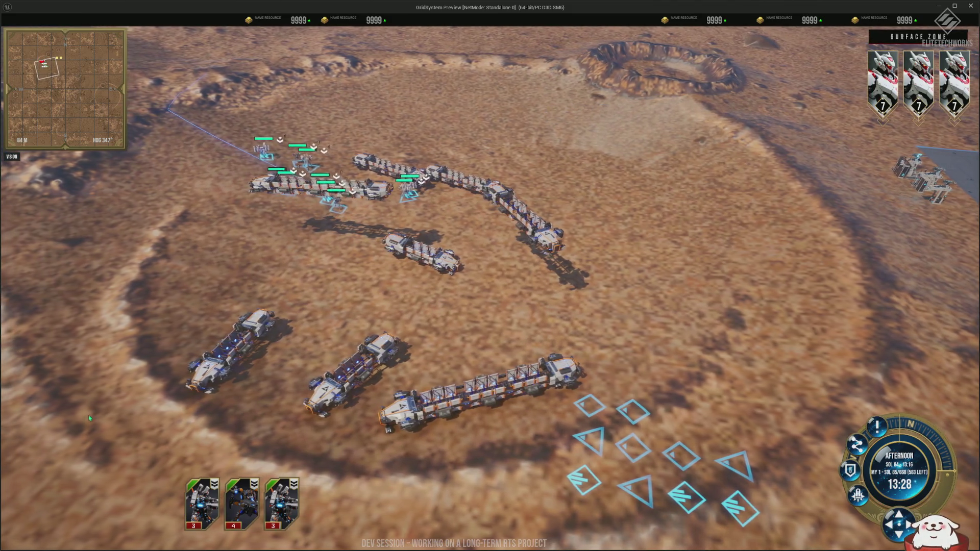
{"action": "right_click", "coordinate": [109, 428]}
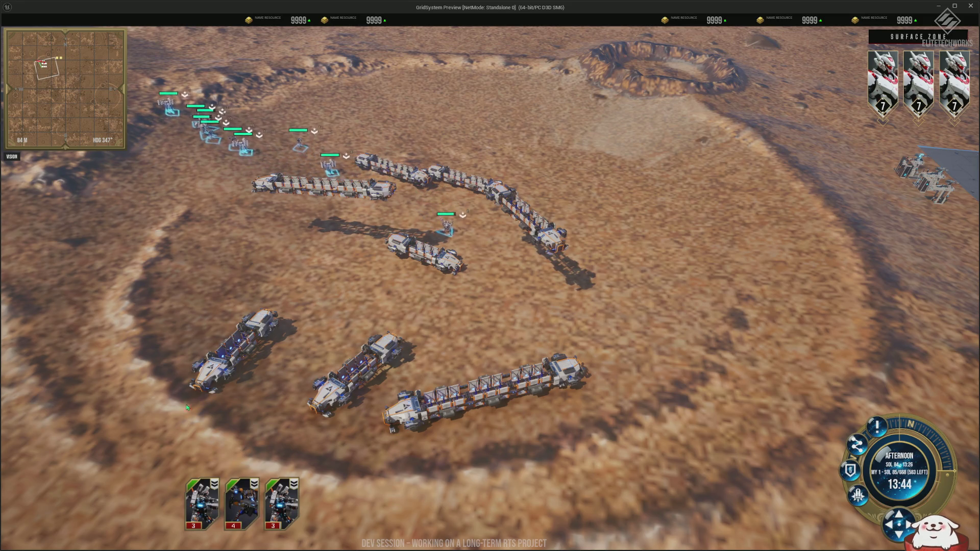
{"action": "left_click", "coordinate": [240, 360]}
Order the cargo ships to new spots: one north, L-2 up-right, L-3 lower right.
{"action": "right_click", "coordinate": [334, 102]}
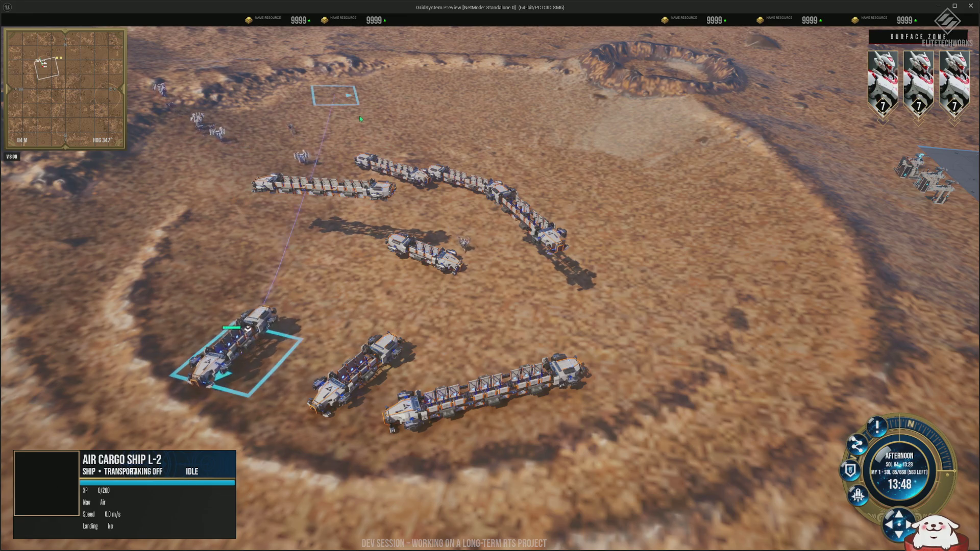
{"action": "left_click", "coordinate": [423, 250]}
{"action": "right_click", "coordinate": [650, 122]}
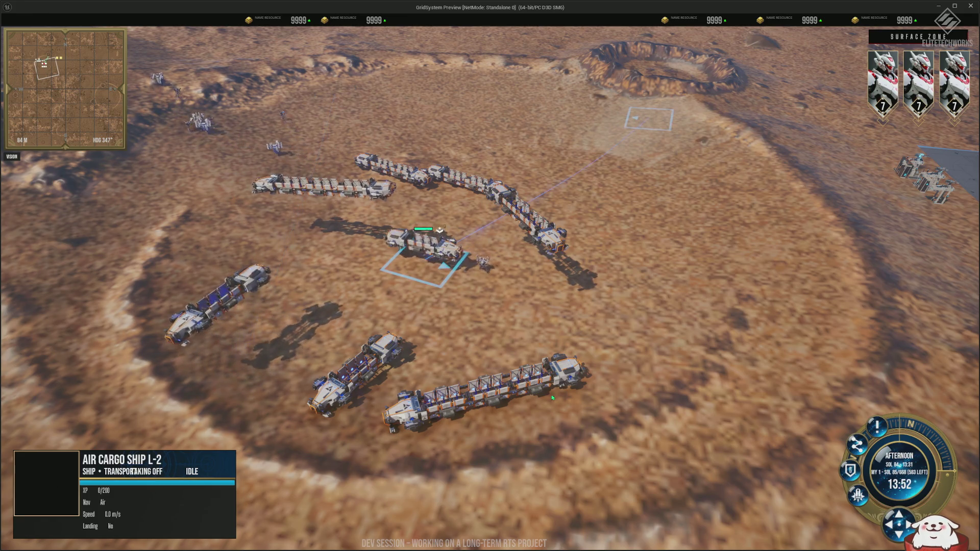
{"action": "left_click", "coordinate": [485, 391]}
{"action": "right_click", "coordinate": [684, 498]}
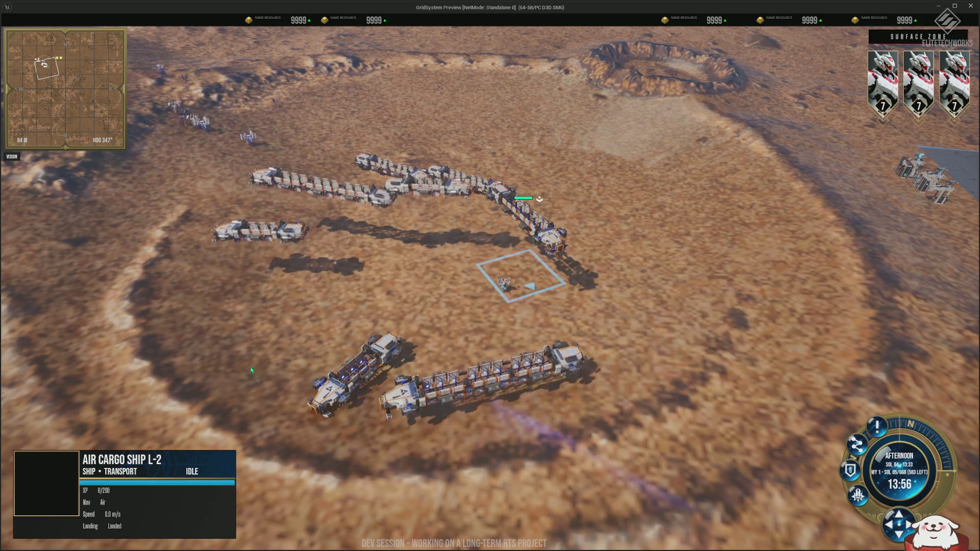
{"action": "scroll", "coordinate": [459, 214], "scroll_direction": "up", "scroll_amount": 5}
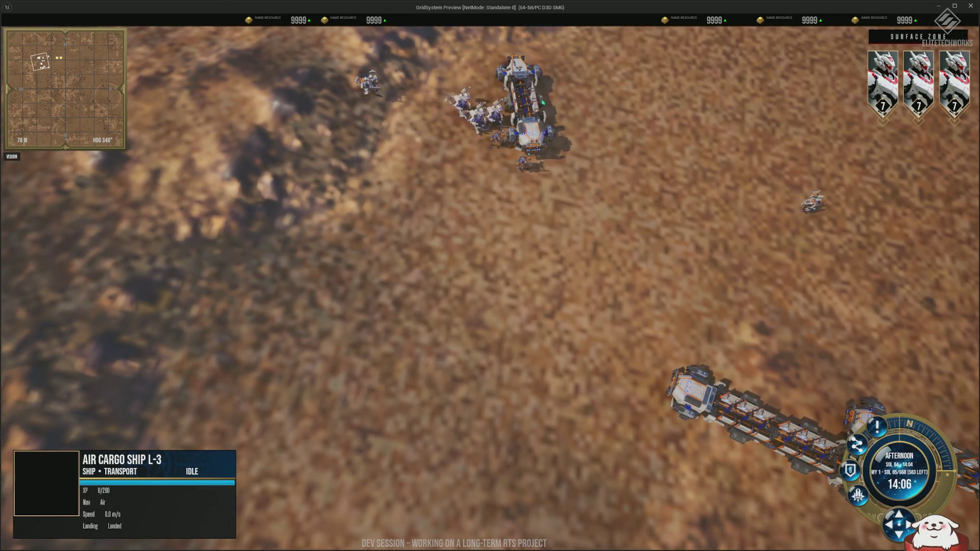
Reselect Air Cargo Ship L-2 and fly it to land beside the other transports.
{"action": "left_click", "coordinate": [543, 103]}
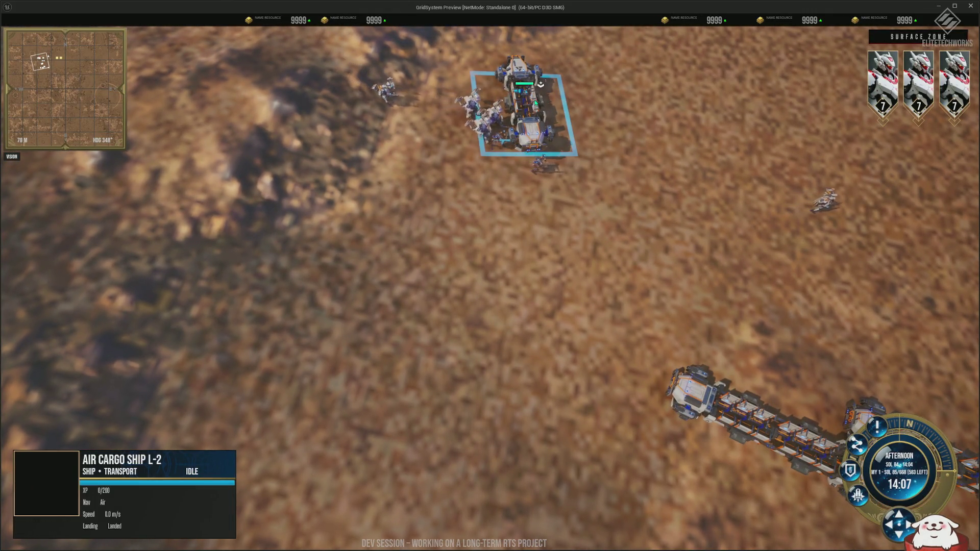
{"action": "right_click", "coordinate": [716, 79]}
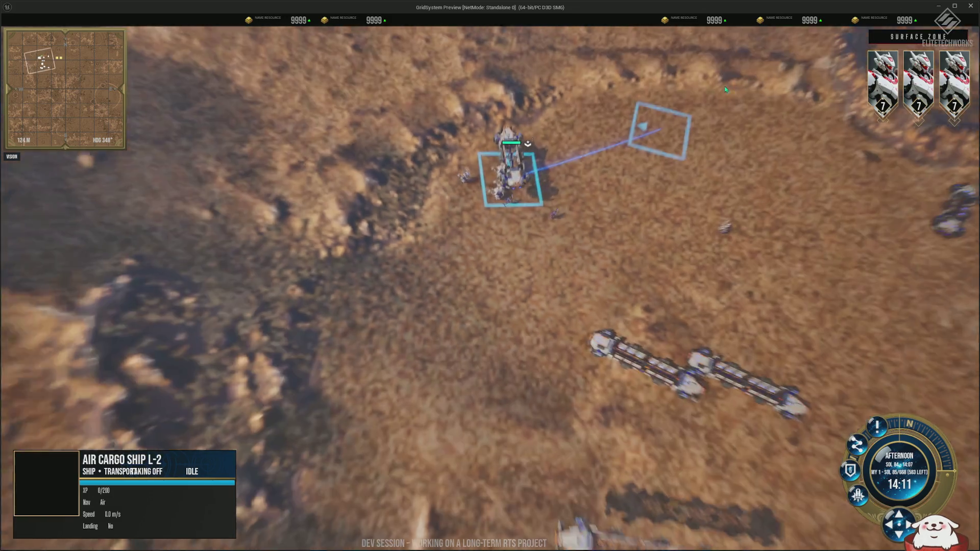
{"action": "scroll", "coordinate": [693, 157], "scroll_direction": "down", "scroll_amount": 2}
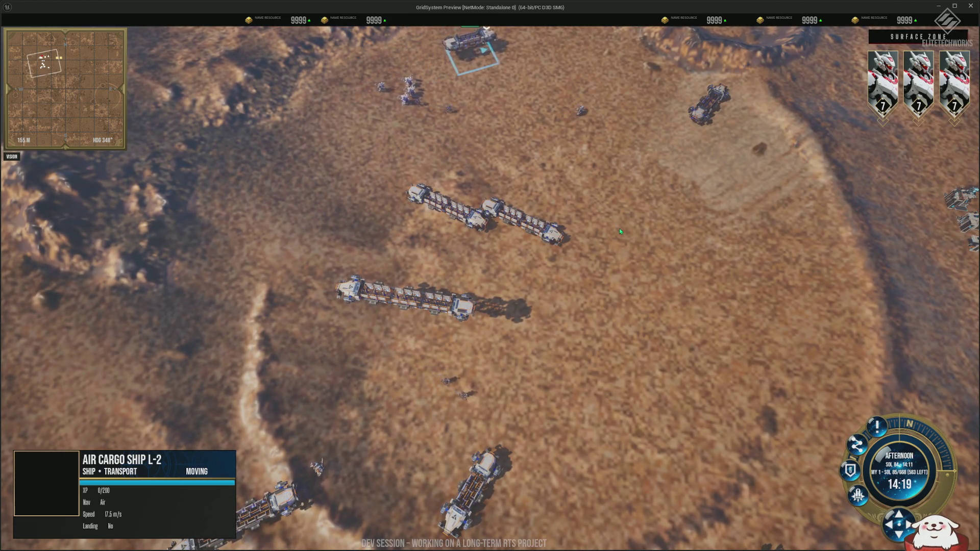
{"action": "scroll", "coordinate": [641, 262], "scroll_direction": "up", "scroll_amount": 3}
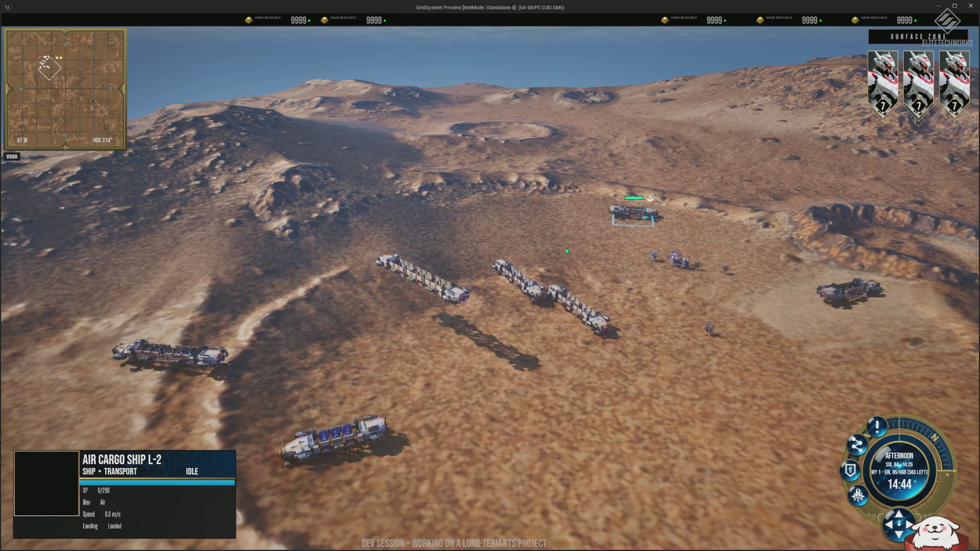
{"action": "scroll", "coordinate": [550, 382], "scroll_direction": "up", "scroll_amount": 3}
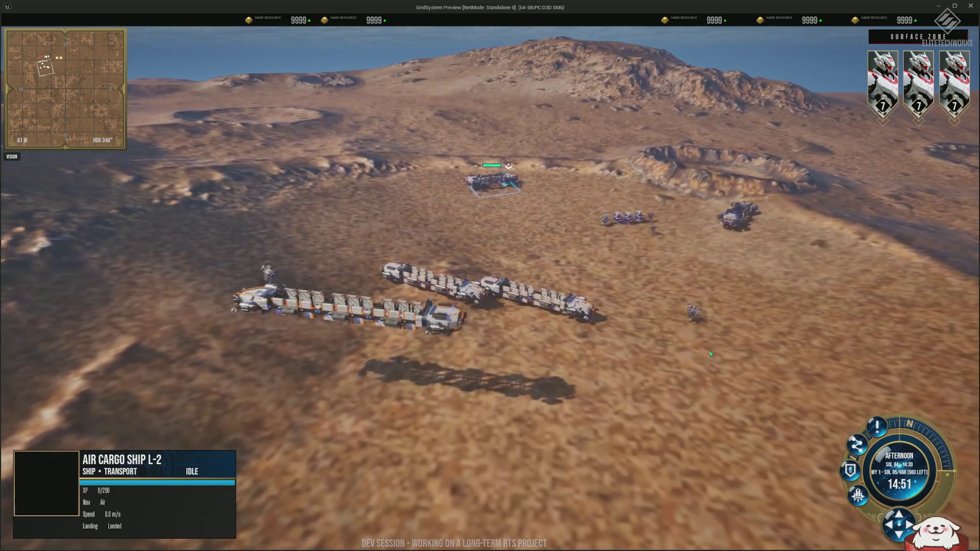
Send SG-UNIT 72 walking down-right across the terrain.
{"action": "left_click", "coordinate": [694, 312]}
{"action": "right_click", "coordinate": [795, 396]}
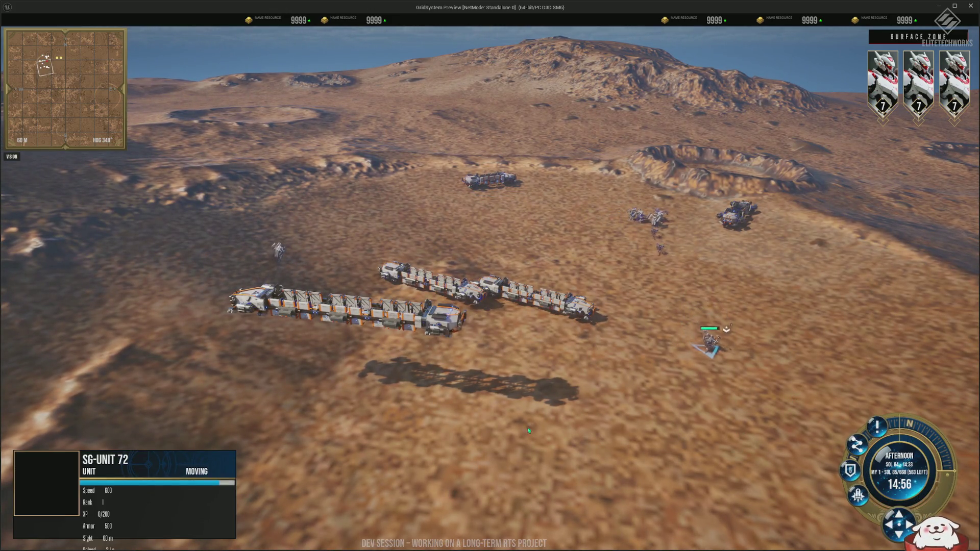
{"action": "scroll", "coordinate": [589, 326], "scroll_direction": "up", "scroll_amount": 2}
{"action": "scroll", "coordinate": [582, 326], "scroll_direction": "down", "scroll_amount": 1}
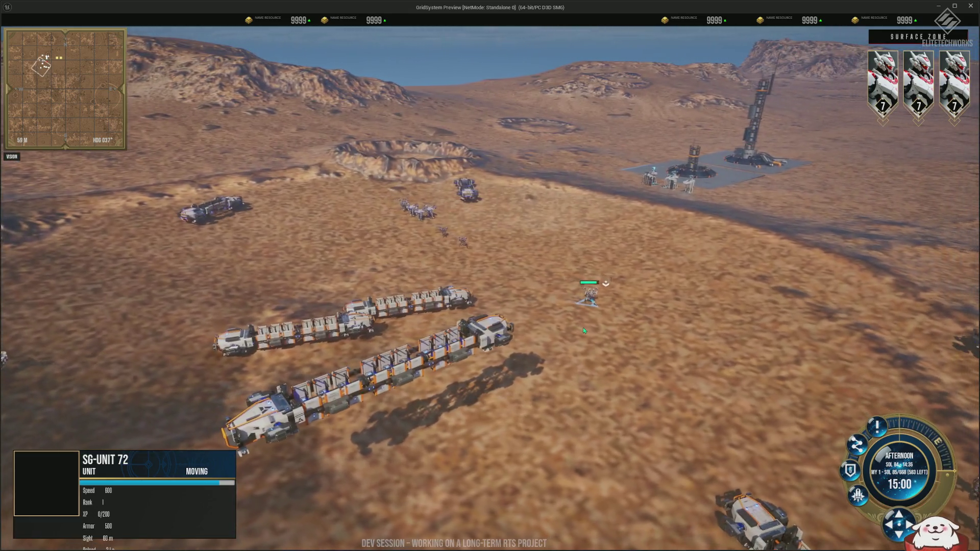
Select the HQ, then fly Air Cargo Ship L-3 to a new landing spot and facing.
{"action": "left_click", "coordinate": [679, 173]}
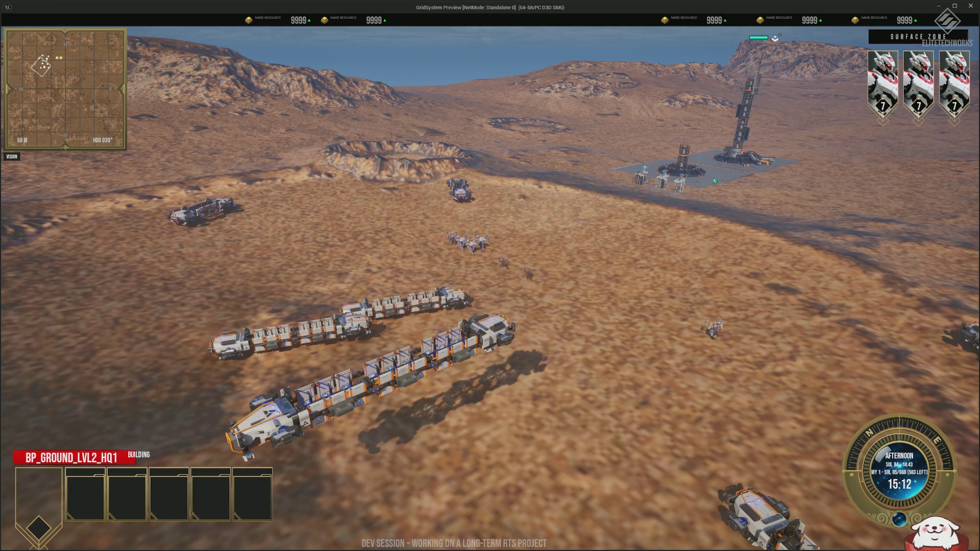
{"action": "scroll", "coordinate": [609, 292], "scroll_direction": "down", "scroll_amount": 2}
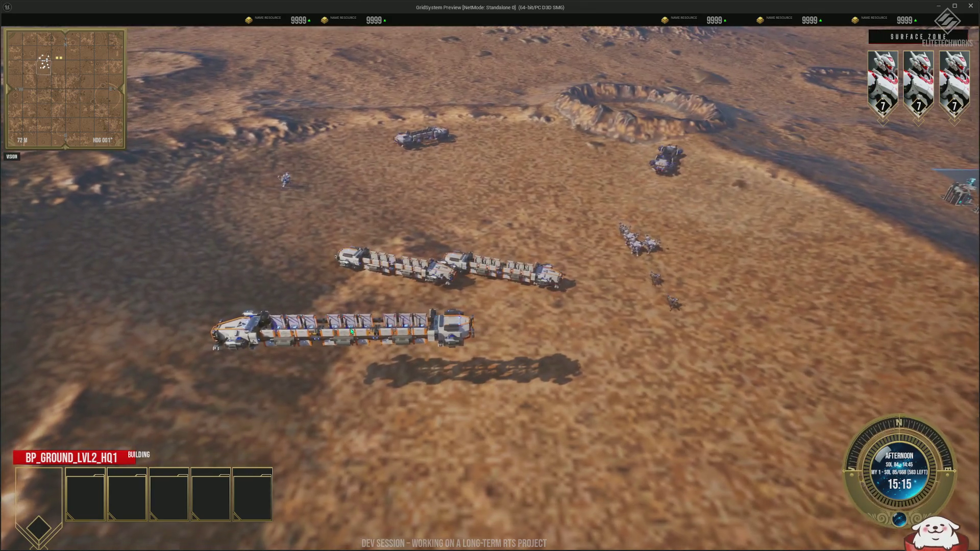
{"action": "left_click", "coordinate": [358, 333]}
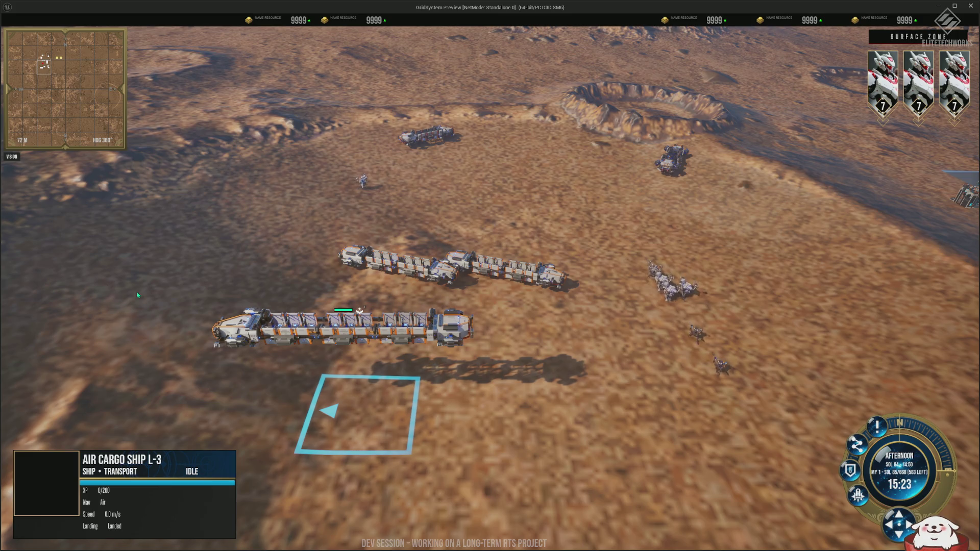
{"action": "left_click_drag", "start_coordinate": [159, 266], "coordinate": [204, 377]}
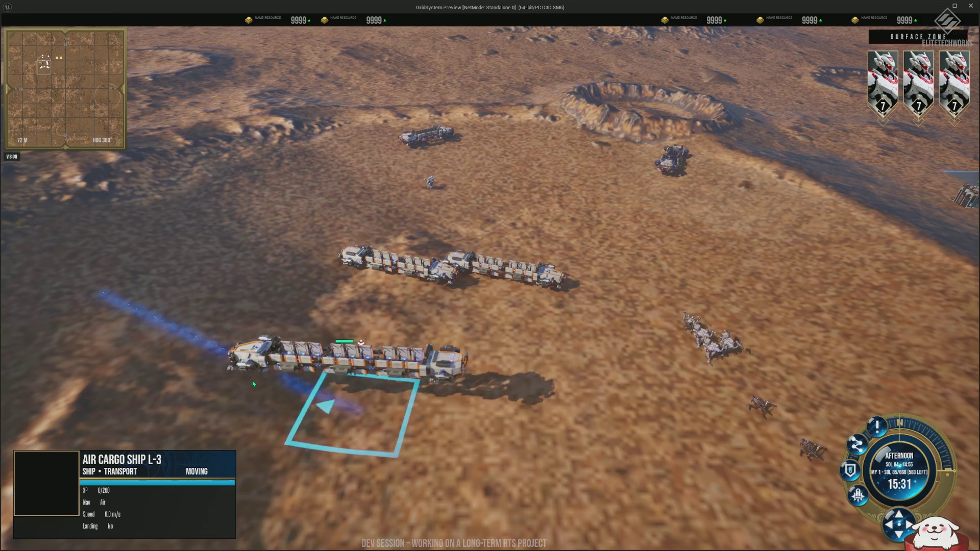
{"action": "scroll", "coordinate": [456, 314], "scroll_direction": "down", "scroll_amount": 3}
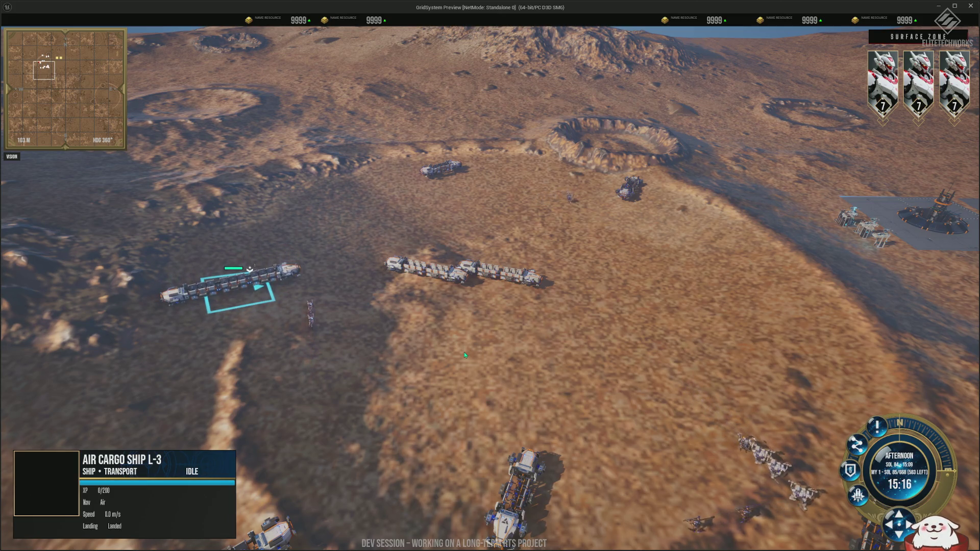
Box-select a large group of units and right-drag a formation line as their destination.
{"action": "scroll", "coordinate": [475, 357], "scroll_direction": "down", "scroll_amount": 5}
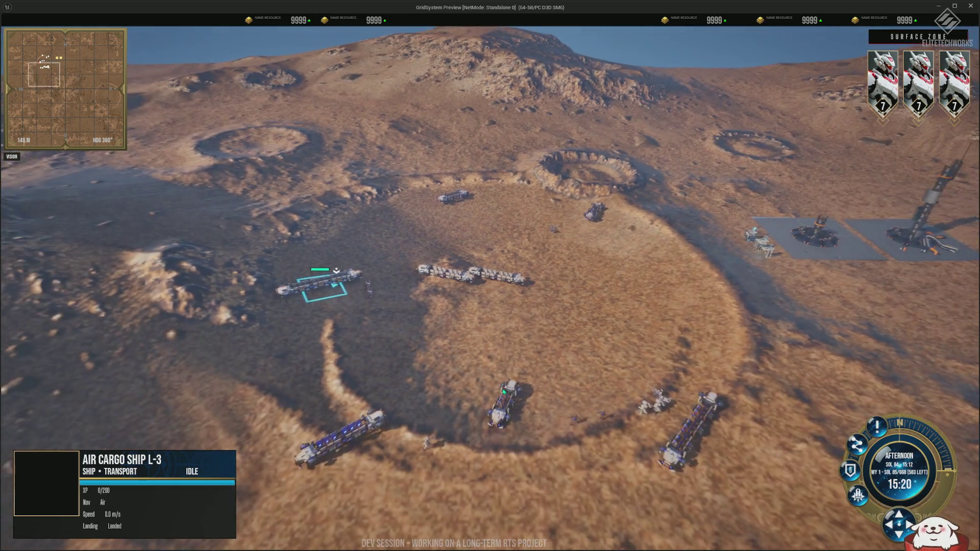
{"action": "left_click_drag", "start_coordinate": [262, 178], "coordinate": [735, 470]}
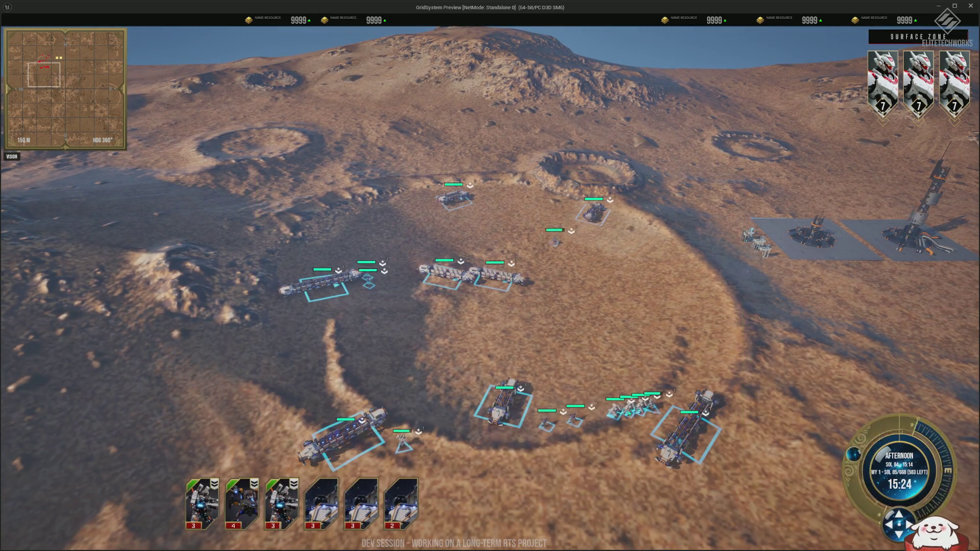
{"action": "left_click_drag", "start_coordinate": [354, 306], "coordinate": [634, 311]}
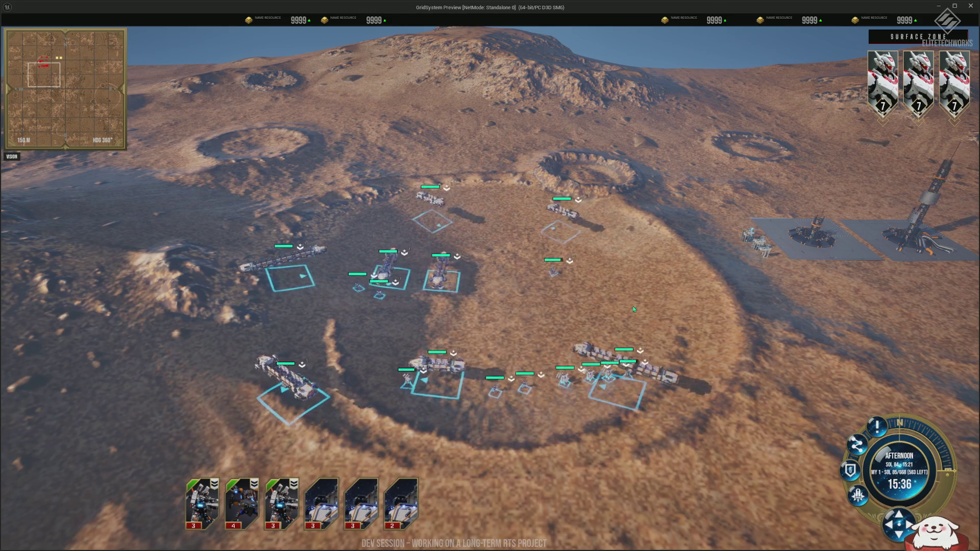
{"action": "scroll", "coordinate": [632, 308], "scroll_direction": "up", "scroll_amount": 5}
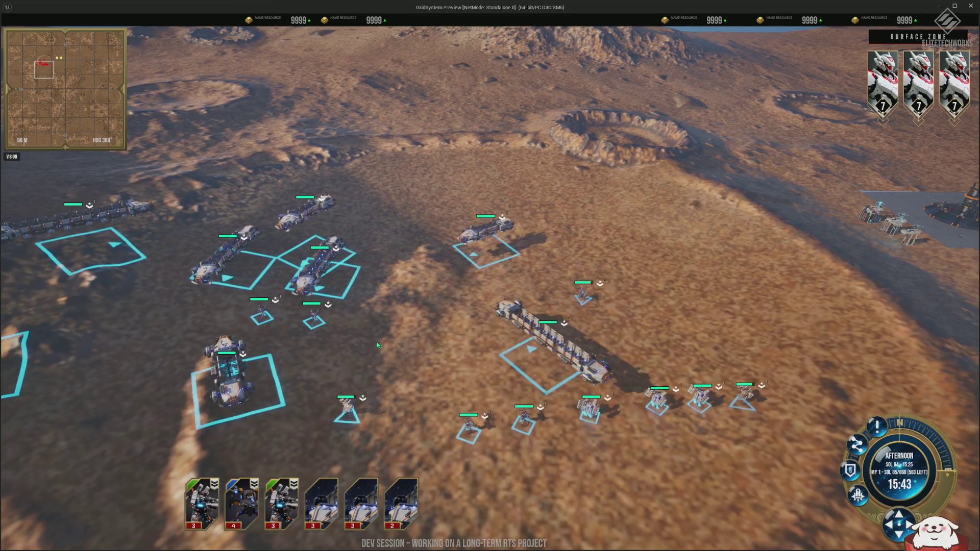
{"action": "scroll", "coordinate": [376, 345], "scroll_direction": "down", "scroll_amount": 5}
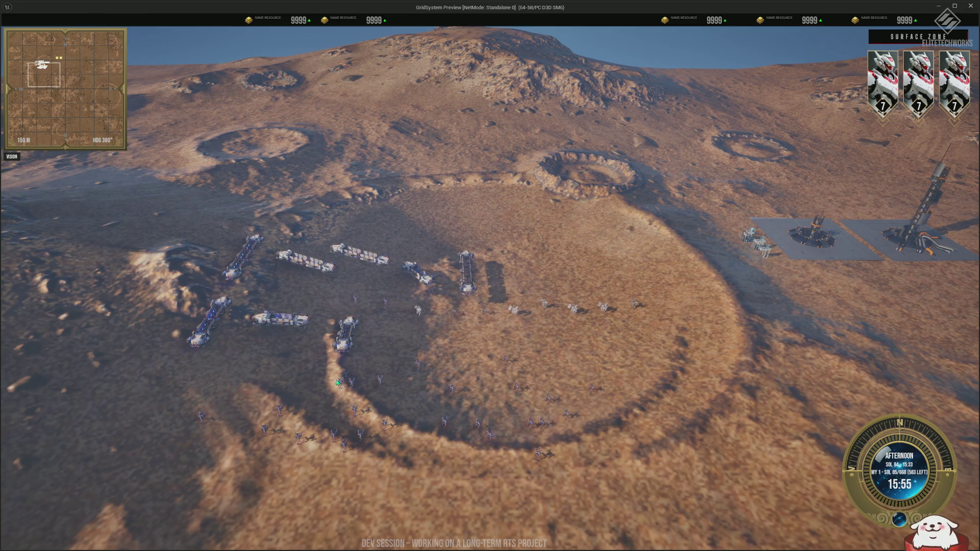
Select the entire army and order it into the middle of the crater.
{"action": "left_click_drag", "start_coordinate": [90, 179], "coordinate": [617, 495]}
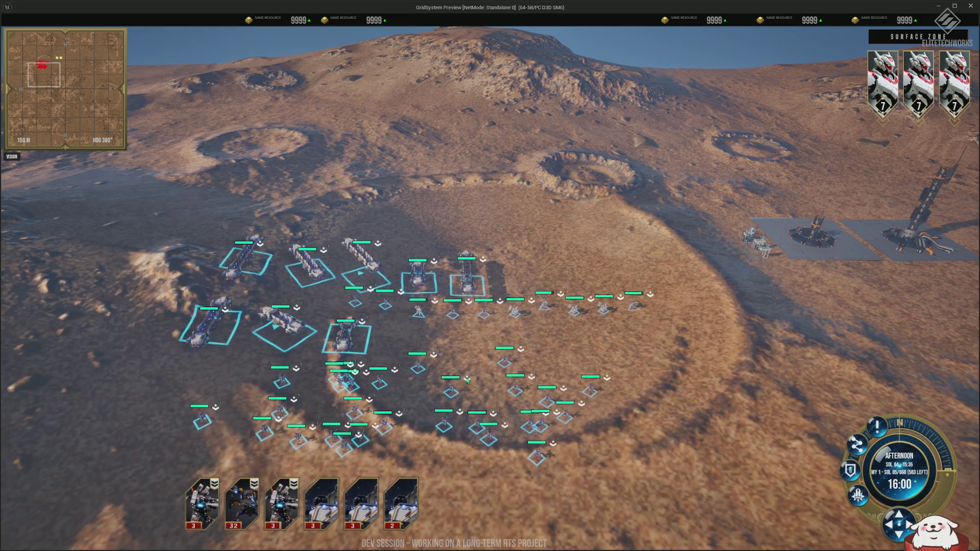
{"action": "scroll", "coordinate": [468, 380], "scroll_direction": "up", "scroll_amount": 2}
{"action": "right_click", "coordinate": [479, 331]}
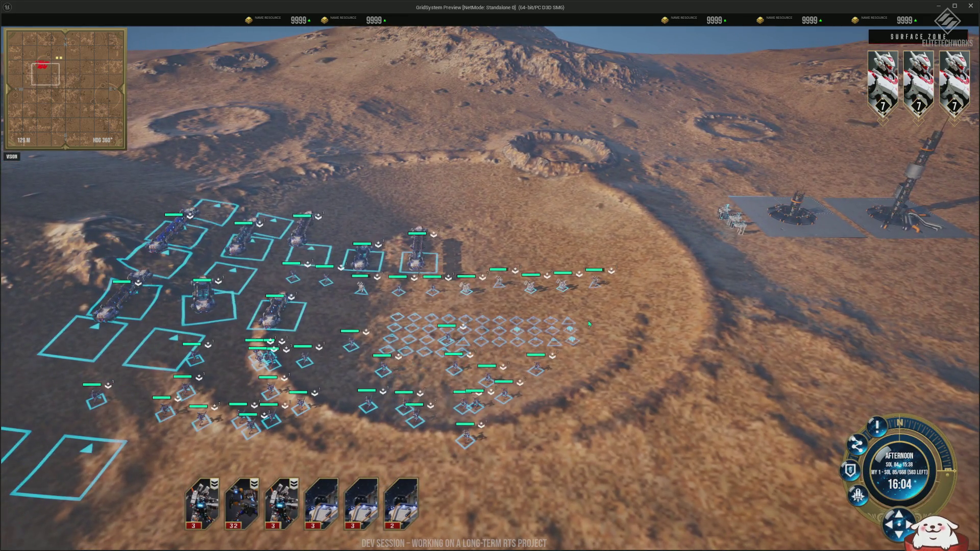
{"action": "left_click", "coordinate": [400, 265]}
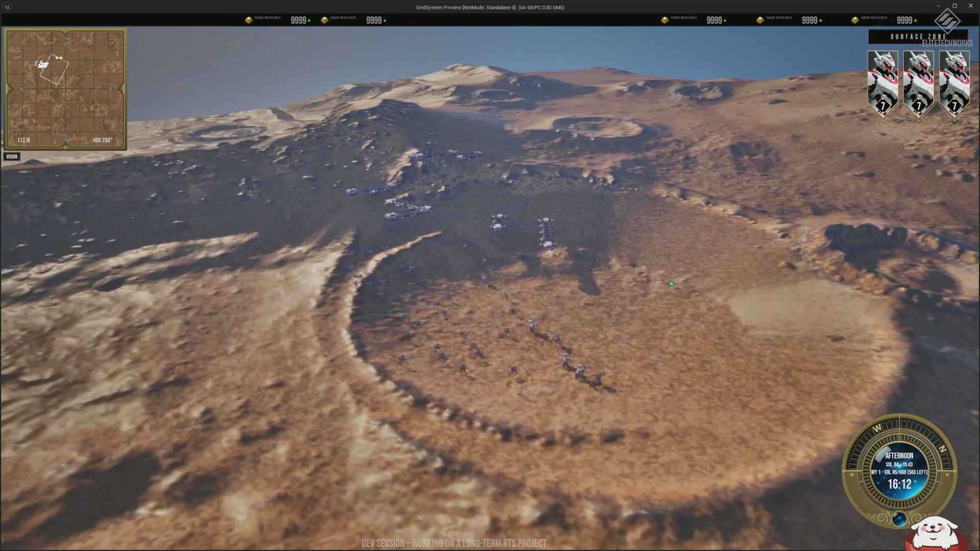
{"action": "scroll", "coordinate": [544, 399], "scroll_direction": "up", "scroll_amount": 2}
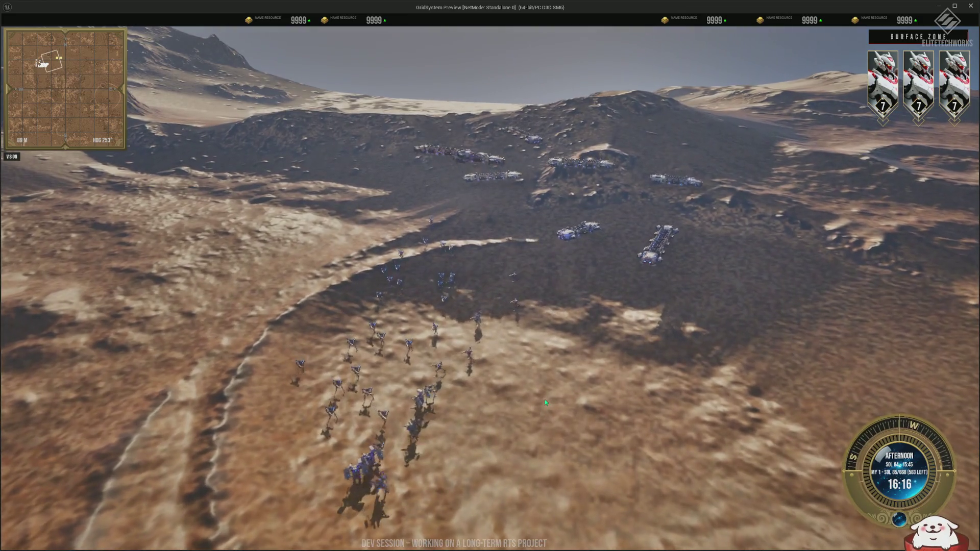
Rotate and zoom the camera to reveal the army in the large crater, then select the gathered units.
{"action": "left_click_drag", "start_coordinate": [544, 399], "coordinate": [481, 406]}
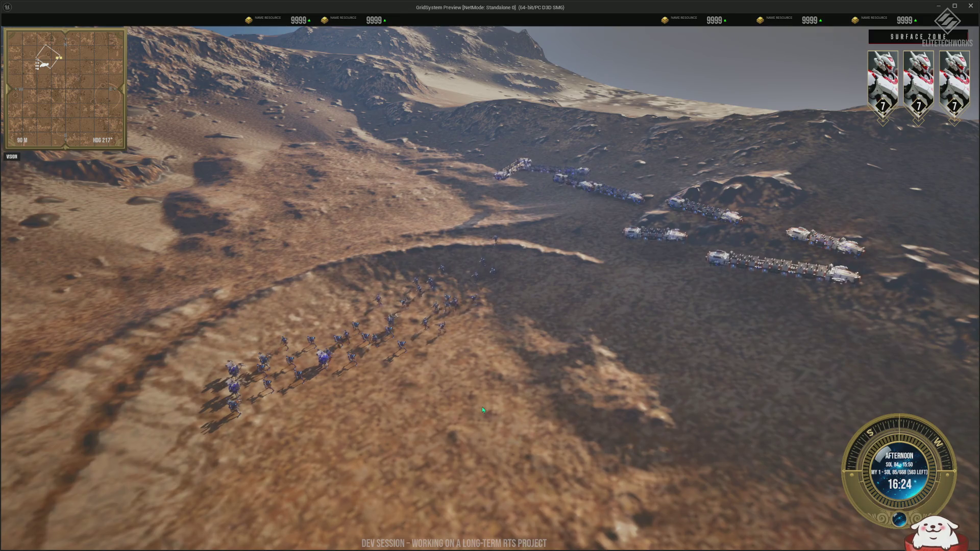
{"action": "left_click_drag", "start_coordinate": [482, 406], "coordinate": [681, 418]}
{"action": "scroll", "coordinate": [564, 416], "scroll_direction": "up", "scroll_amount": 3}
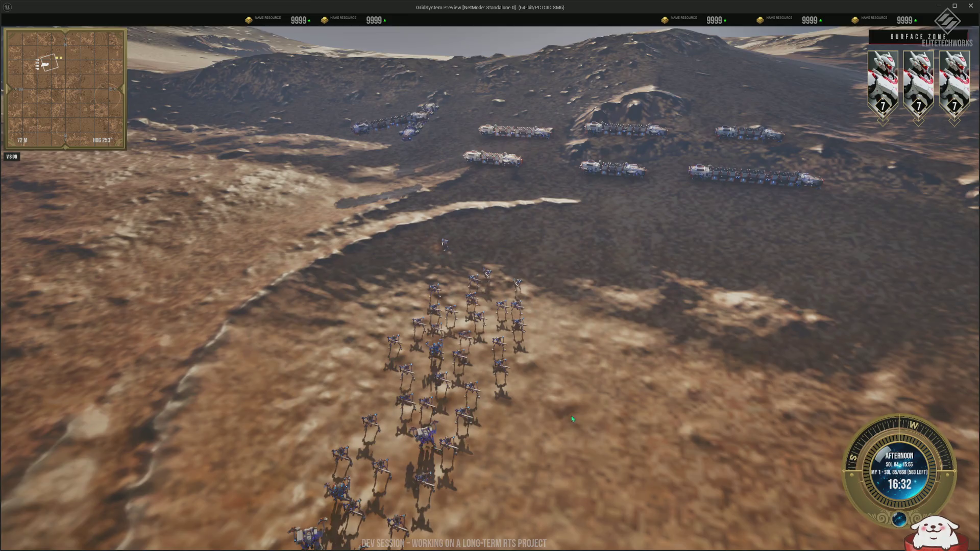
{"action": "scroll", "coordinate": [571, 415], "scroll_direction": "down", "scroll_amount": 3}
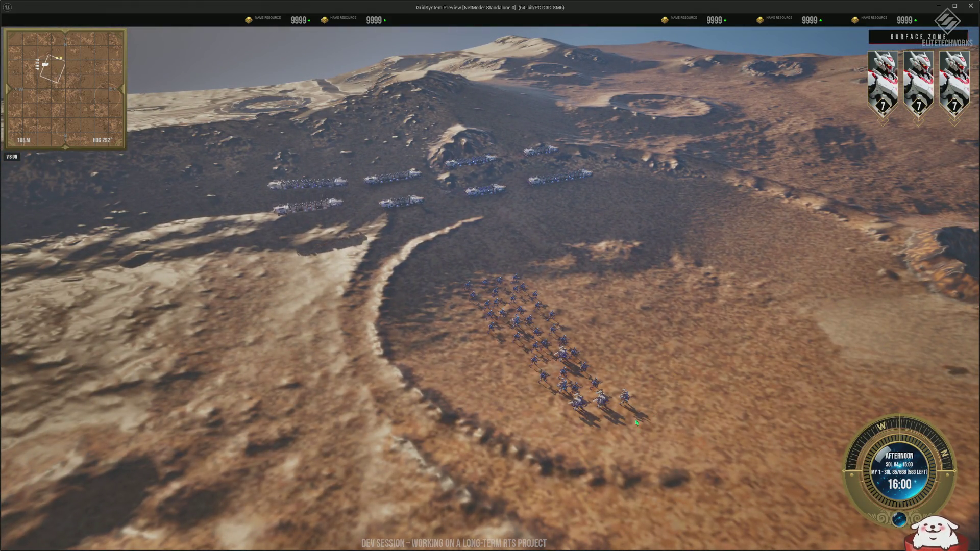
{"action": "scroll", "coordinate": [635, 420], "scroll_direction": "down", "scroll_amount": 3}
{"action": "mouse_move", "coordinate": [634, 420]}
{"action": "left_mouse_down"}
{"action": "mouse_move", "coordinate": [659, 426]}
{"action": "mouse_move", "coordinate": [451, 275]}
{"action": "left_mouse_up"}
{"action": "scroll", "coordinate": [658, 429], "scroll_direction": "down", "scroll_amount": 3}
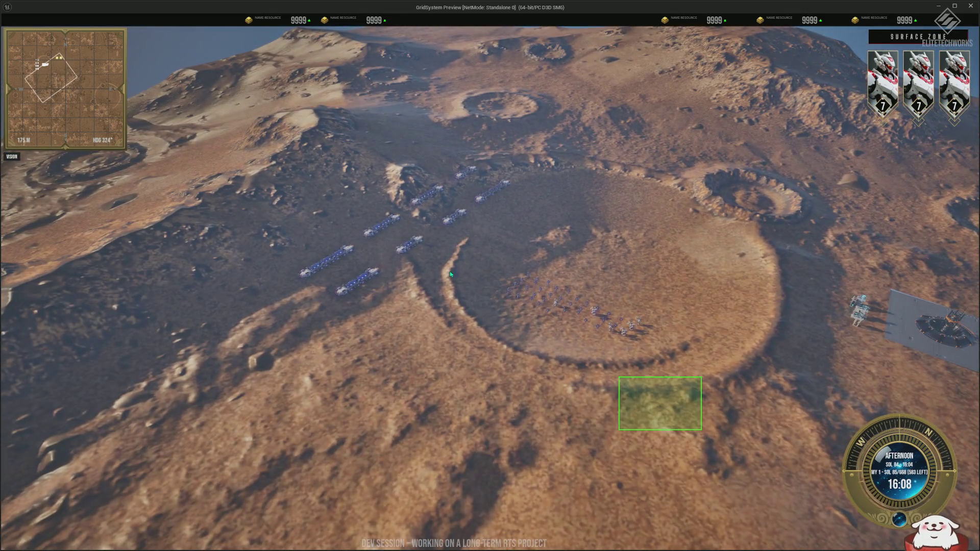
{"action": "left_click_drag", "start_coordinate": [280, 146], "coordinate": [280, 145]}
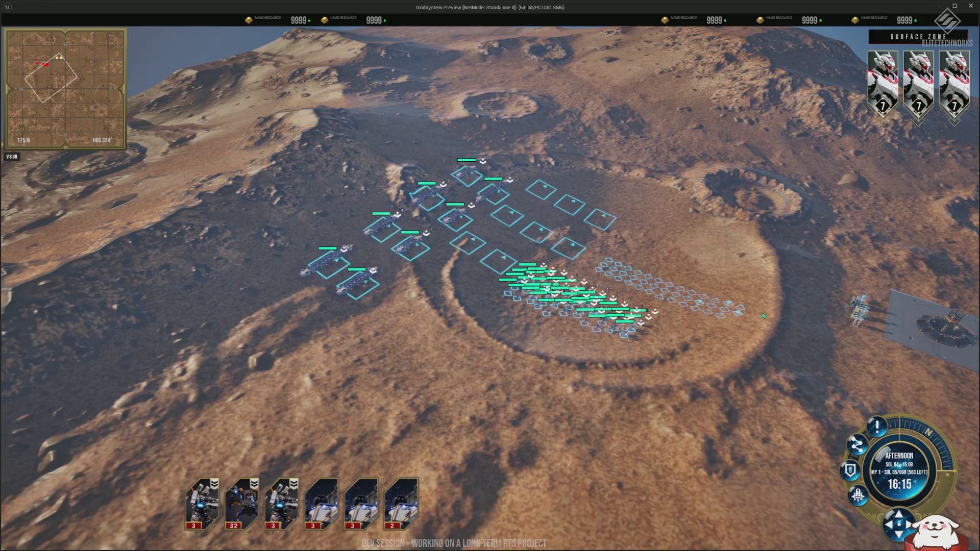
Zoom in on the army in the crater, briefly opening and closing the Windows Start menu.
{"action": "scroll", "coordinate": [625, 337], "scroll_direction": "up", "scroll_amount": 2}
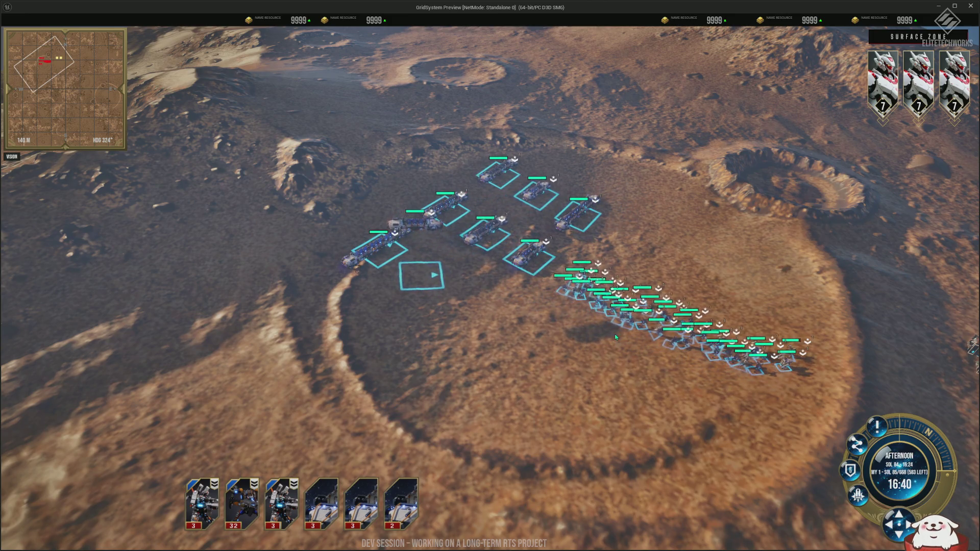
{"action": "key", "text": "super"}
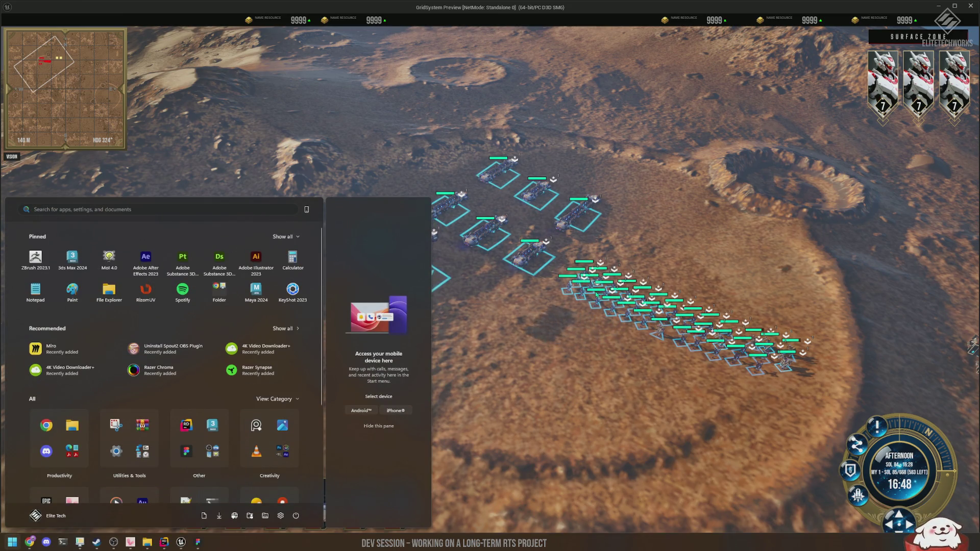
{"action": "key", "text": "super"}
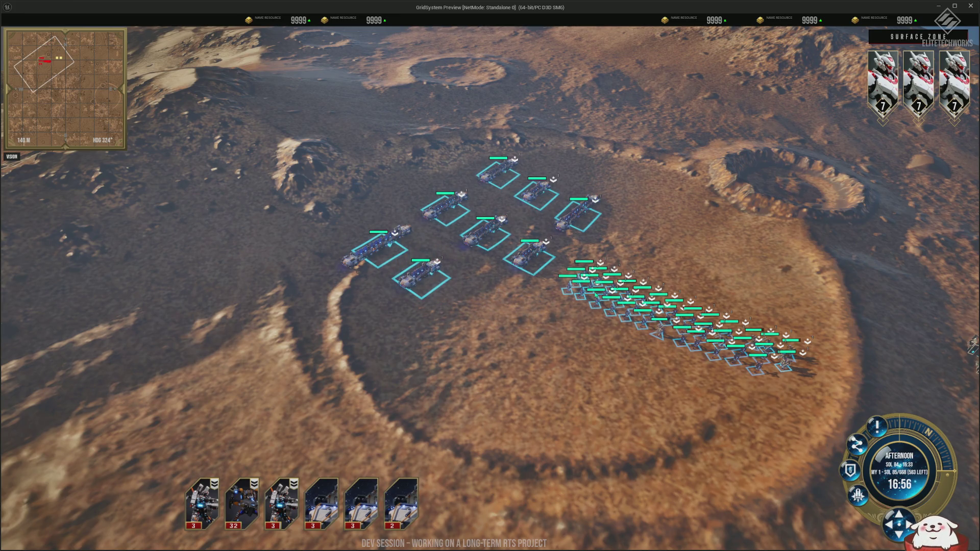
Tilt the camera toward the horizon over the settled formations, dismissing the window switcher.
{"action": "mouse_move", "coordinate": [718, 194]}
{"action": "left_mouse_down"}
{"action": "mouse_move", "coordinate": [632, 378]}
{"action": "mouse_move", "coordinate": [568, 361]}
{"action": "mouse_move", "coordinate": [807, 299]}
{"action": "mouse_move", "coordinate": [740, 255]}
{"action": "left_mouse_up"}
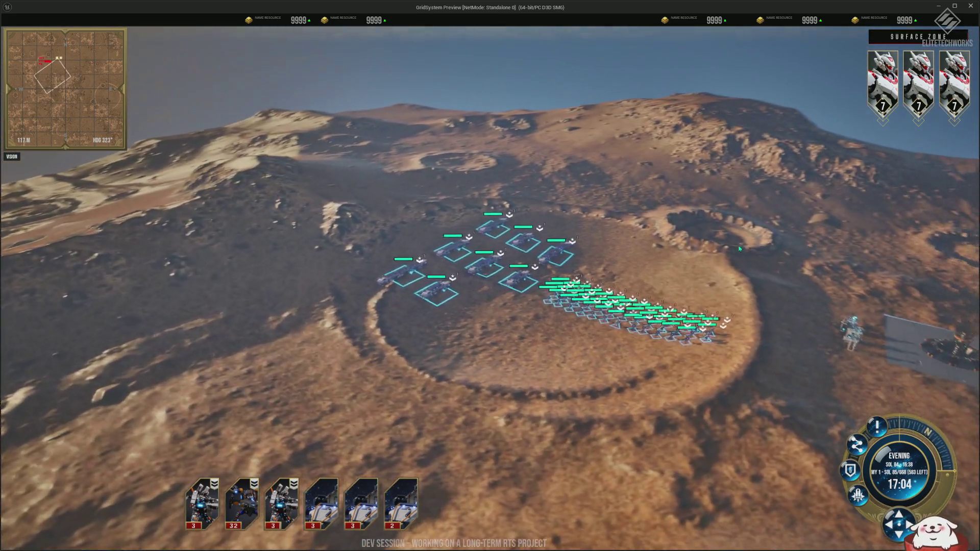
{"action": "key", "text": "alt+Tab"}
{"action": "key", "text": "alt+Tab"}
{"action": "key", "text": "alt+Tab"}
{"action": "key", "text": "Escape"}
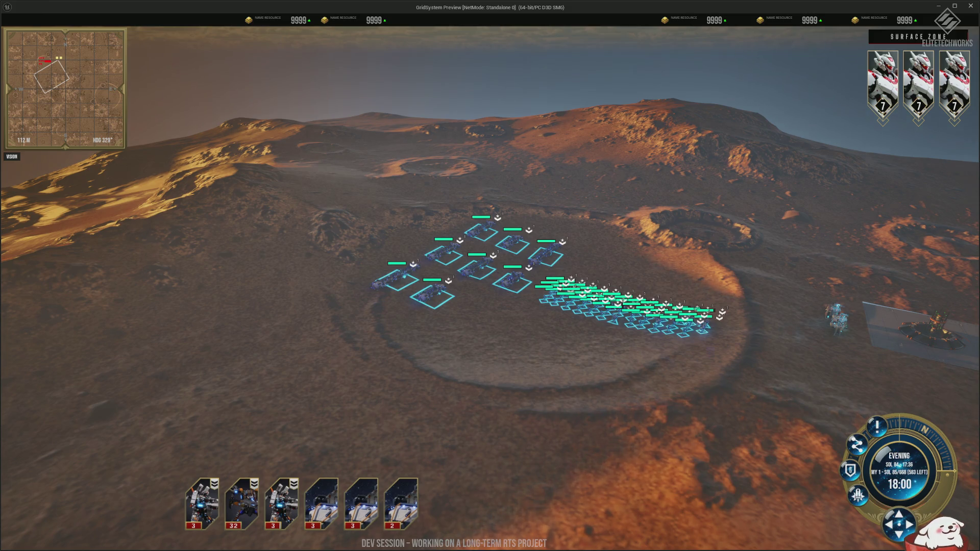
{"action": "scroll", "coordinate": [627, 261], "scroll_direction": "up", "scroll_amount": 5}
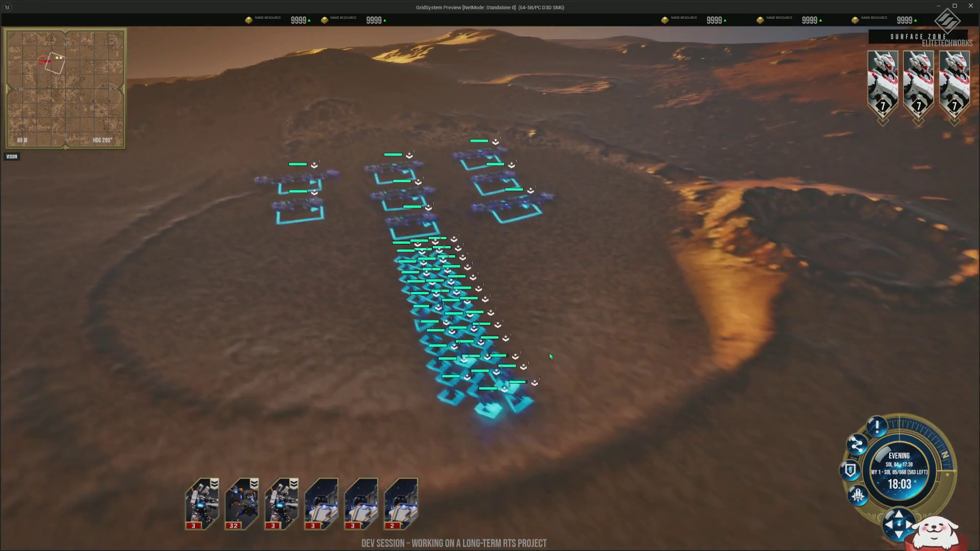
Rotate, raise and zoom the view to face both infantry formations in the crater.
{"action": "key", "text": "q"}
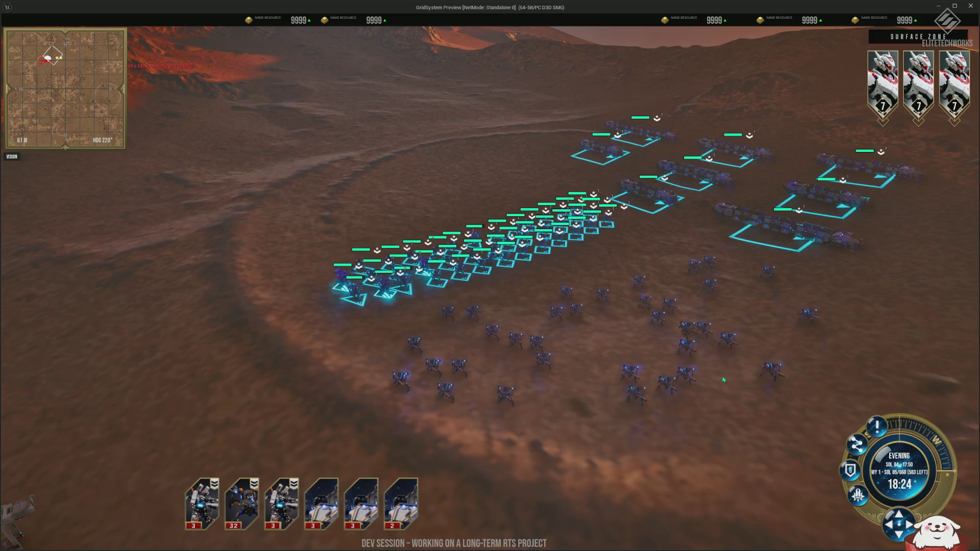
{"action": "key", "text": "e"}
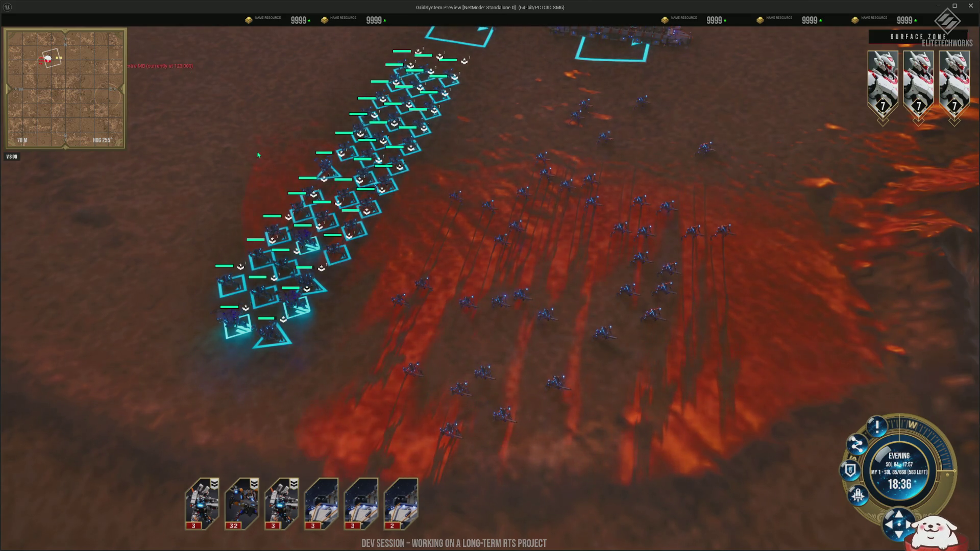
{"action": "scroll", "coordinate": [258, 155], "scroll_direction": "down", "scroll_amount": 3}
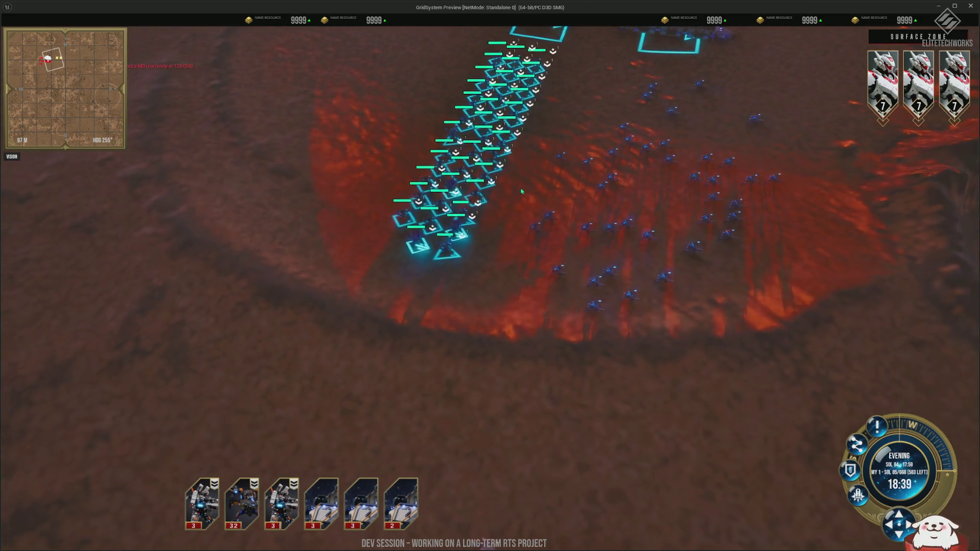
{"action": "key", "text": "e"}
{"action": "scroll", "coordinate": [522, 191], "scroll_direction": "down", "scroll_amount": 4}
Box-select only the infantry formations, then pick out the single unit SG-UNIT 72.
{"action": "left_click_drag", "start_coordinate": [745, 360], "coordinate": [414, 74]}
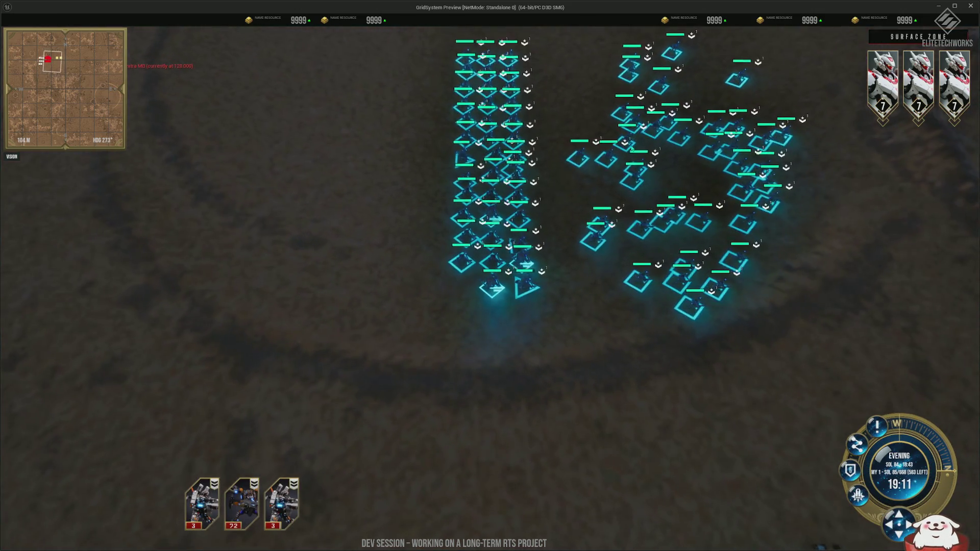
{"action": "scroll", "coordinate": [612, 153], "scroll_direction": "up", "scroll_amount": 5}
{"action": "left_click", "coordinate": [550, 289]}
Select all infantry in the crater and pan the view to follow the advancing army.
{"action": "scroll", "coordinate": [594, 291], "scroll_direction": "down", "scroll_amount": 6}
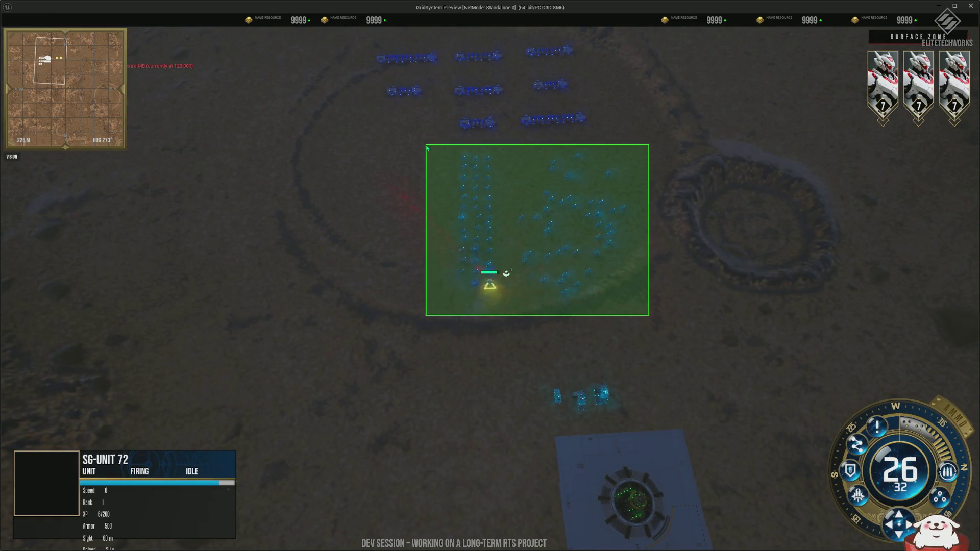
{"action": "left_click_drag", "start_coordinate": [427, 147], "coordinate": [427, 147]}
{"action": "scroll", "coordinate": [380, 169], "scroll_direction": "up", "scroll_amount": 5}
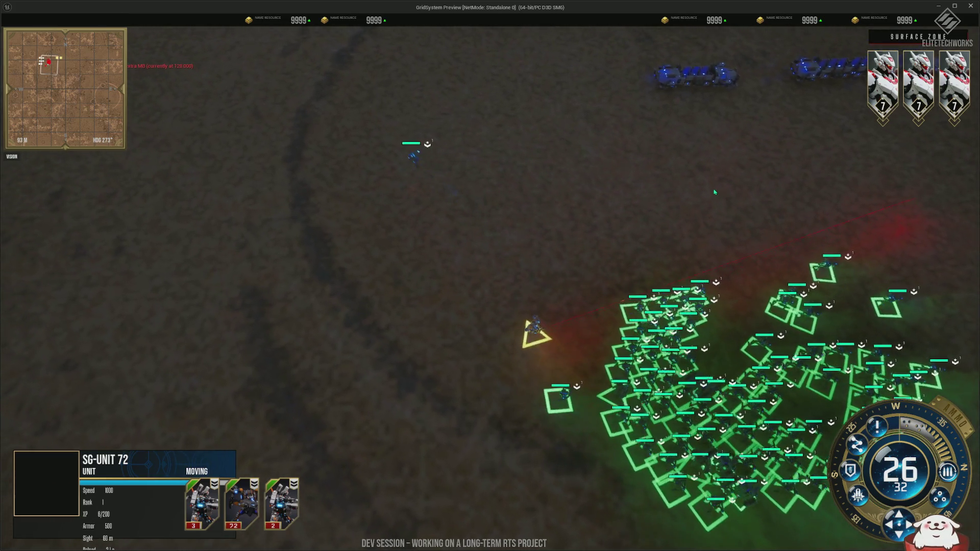
{"action": "key", "text": "d"}
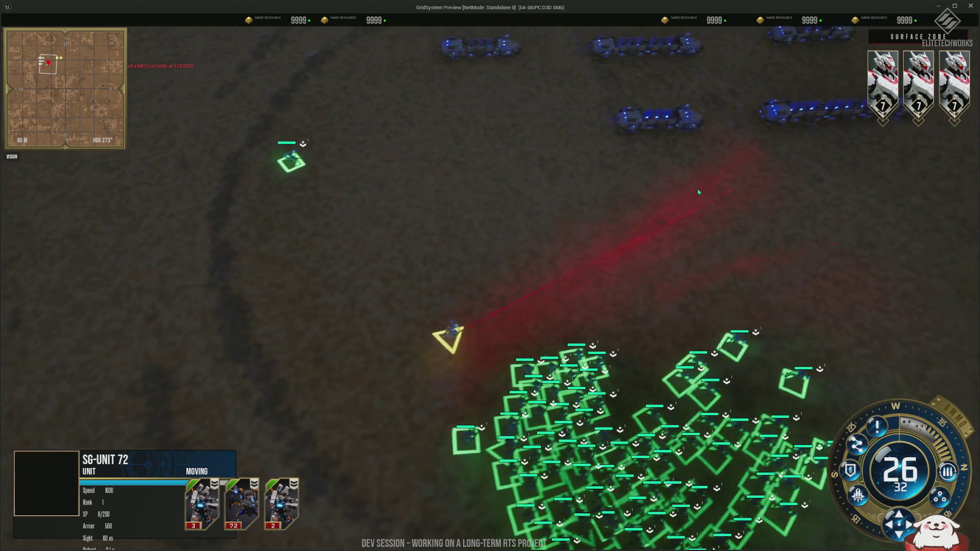
{"action": "key", "text": "w"}
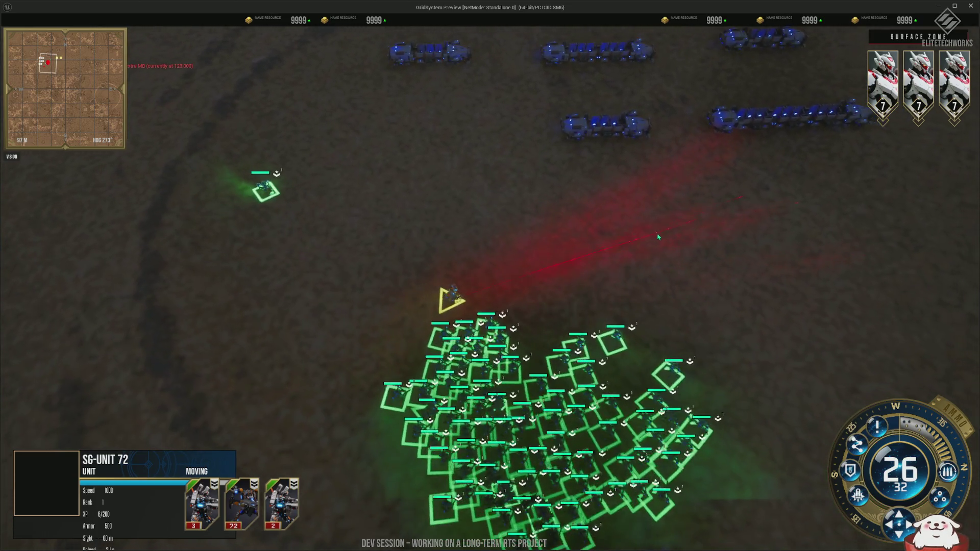
{"action": "key", "text": "d"}
Select the units near the firing line and order them to a new ground point.
{"action": "mouse_move", "coordinate": [662, 187]}
{"action": "left_mouse_down"}
{"action": "mouse_move", "coordinate": [612, 171]}
{"action": "mouse_move", "coordinate": [619, 127]}
{"action": "mouse_move", "coordinate": [463, 62]}
{"action": "mouse_move", "coordinate": [534, 48]}
{"action": "mouse_move", "coordinate": [562, 55]}
{"action": "left_mouse_up"}
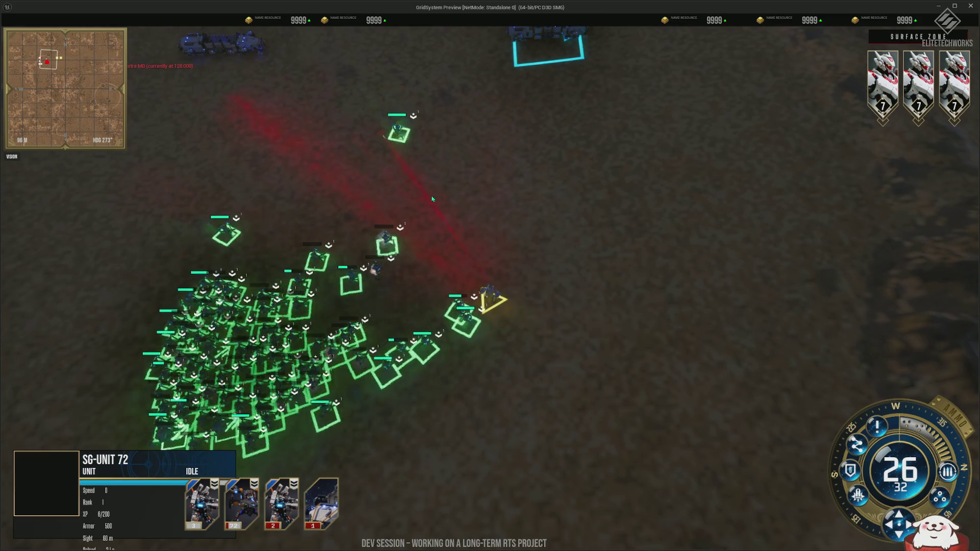
{"action": "scroll", "coordinate": [432, 199], "scroll_direction": "down", "scroll_amount": 3}
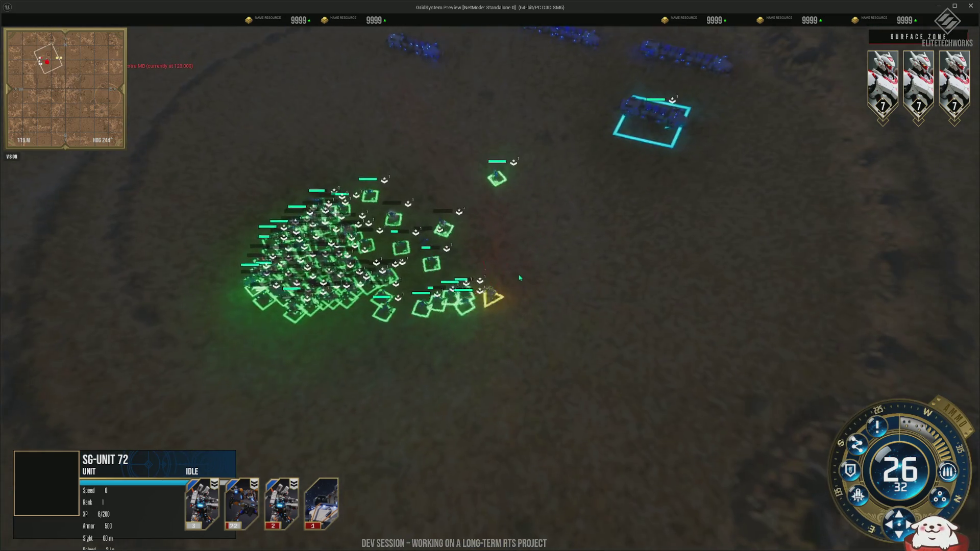
{"action": "scroll", "coordinate": [518, 270], "scroll_direction": "up", "scroll_amount": 5}
{"action": "scroll", "coordinate": [561, 256], "scroll_direction": "down", "scroll_amount": 3}
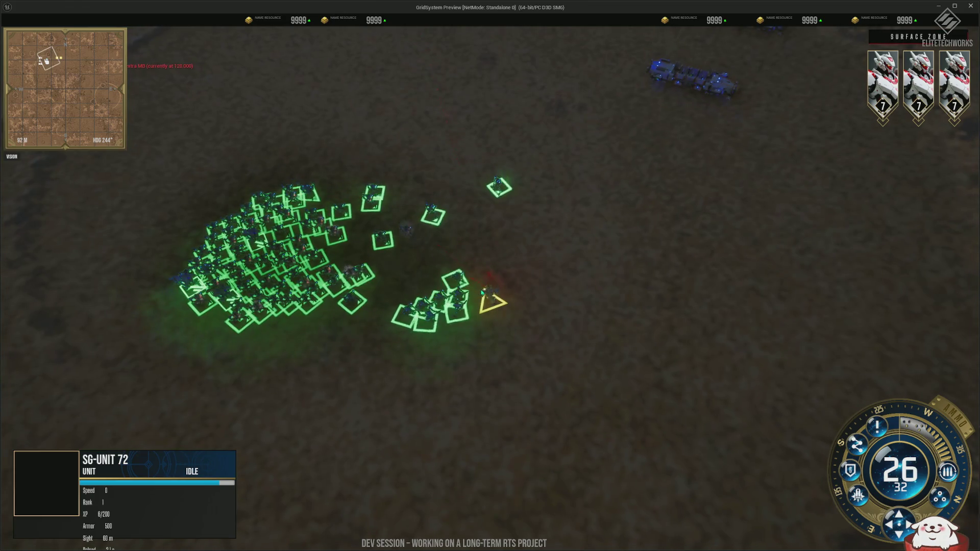
{"action": "scroll", "coordinate": [344, 176], "scroll_direction": "down", "scroll_amount": 1}
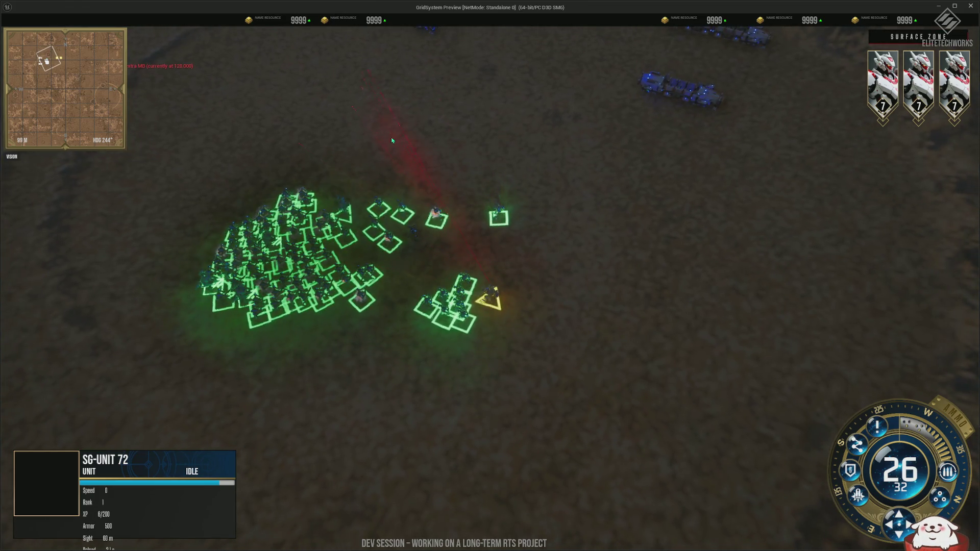
{"action": "scroll", "coordinate": [353, 208], "scroll_direction": "up", "scroll_amount": 1}
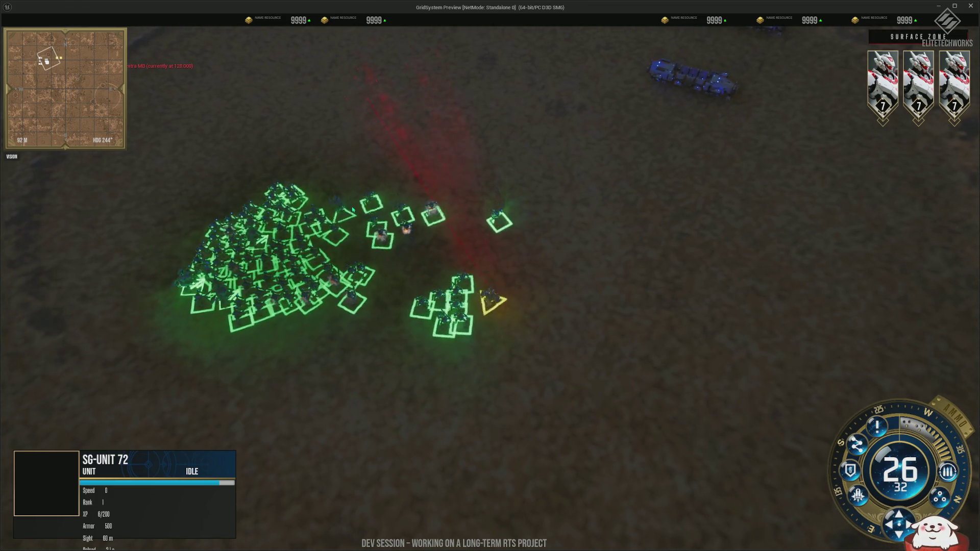
{"action": "scroll", "coordinate": [426, 142], "scroll_direction": "down", "scroll_amount": 2}
{"action": "scroll", "coordinate": [131, 197], "scroll_direction": "up", "scroll_amount": 2}
{"action": "scroll", "coordinate": [218, 189], "scroll_direction": "down", "scroll_amount": 3}
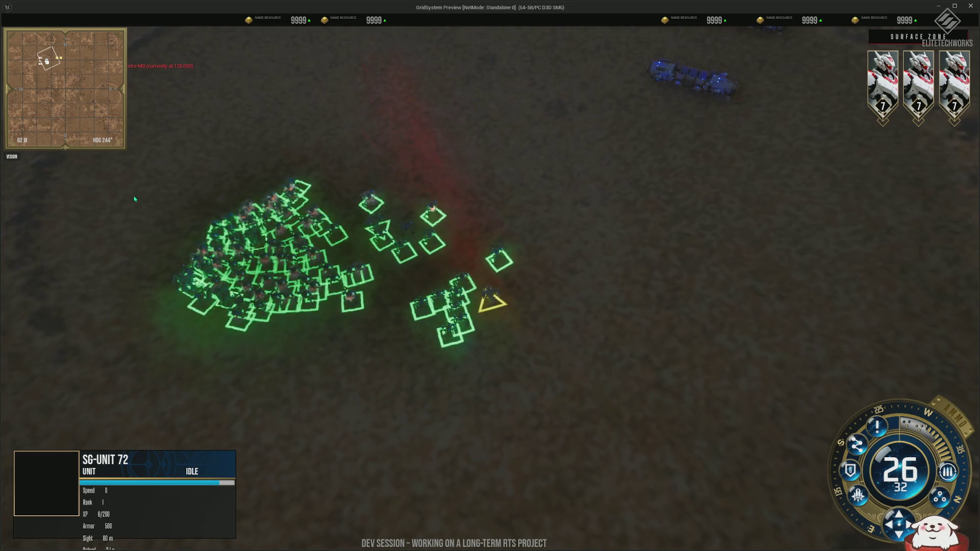
{"action": "scroll", "coordinate": [210, 207], "scroll_direction": "down", "scroll_amount": 3}
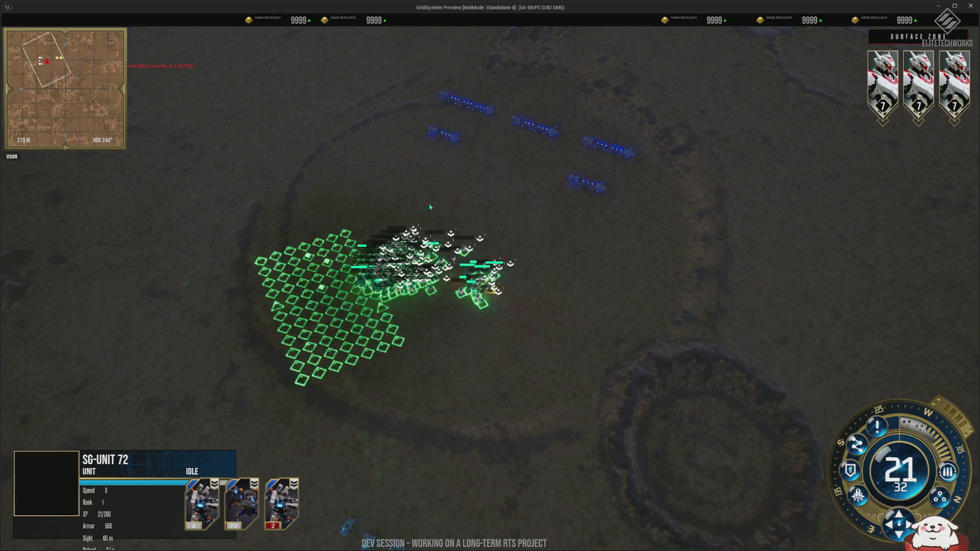
{"action": "right_click", "coordinate": [565, 301]}
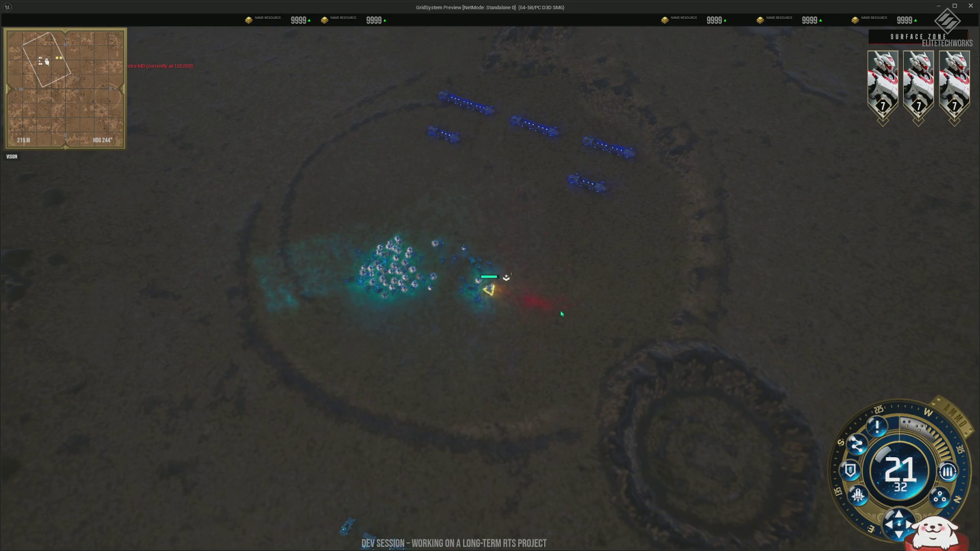
Zoom in on the firefight, select every friendly unit with Ctrl+A, and set their destination to the left.
{"action": "scroll", "coordinate": [337, 259], "scroll_direction": "up", "scroll_amount": 5}
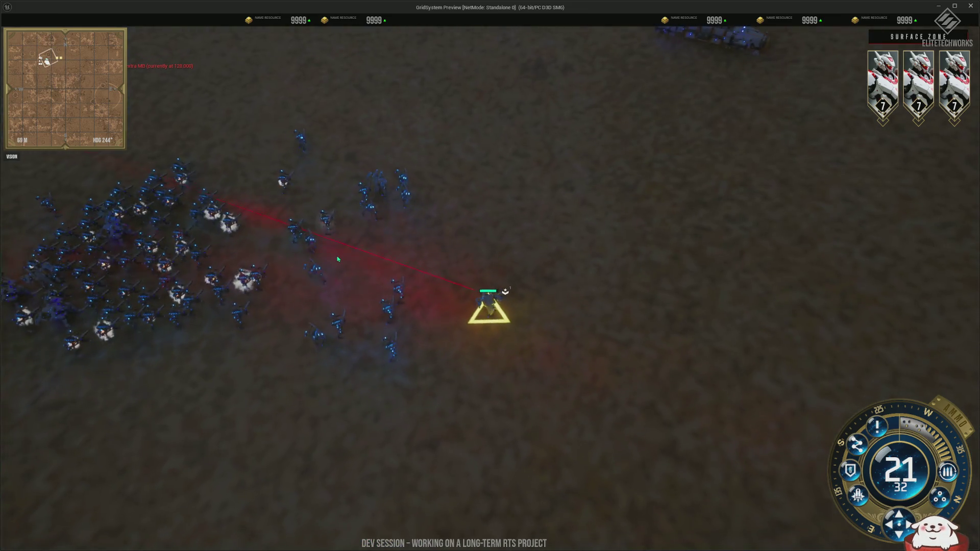
{"action": "scroll", "coordinate": [207, 255], "scroll_direction": "up", "scroll_amount": 3}
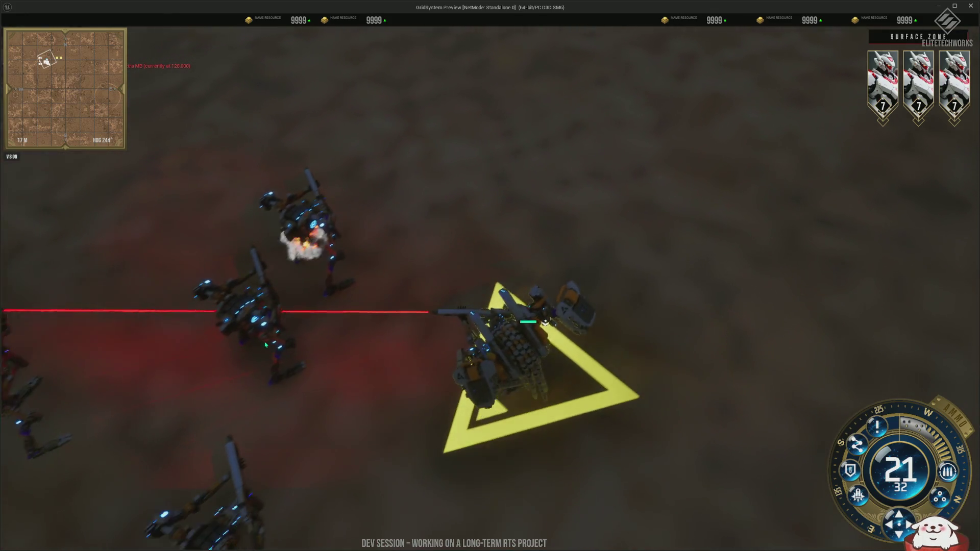
{"action": "scroll", "coordinate": [265, 345], "scroll_direction": "down", "scroll_amount": 4}
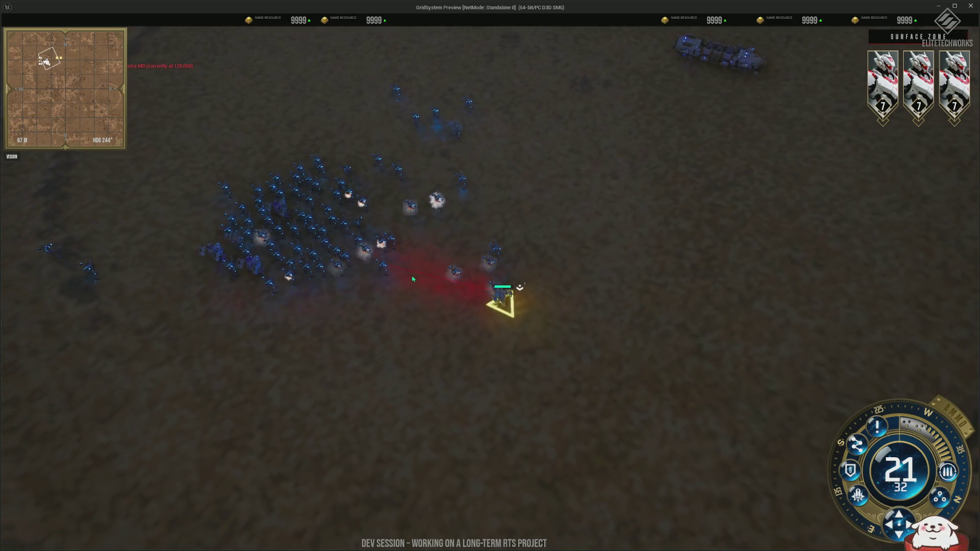
{"action": "scroll", "coordinate": [413, 279], "scroll_direction": "up", "scroll_amount": 2}
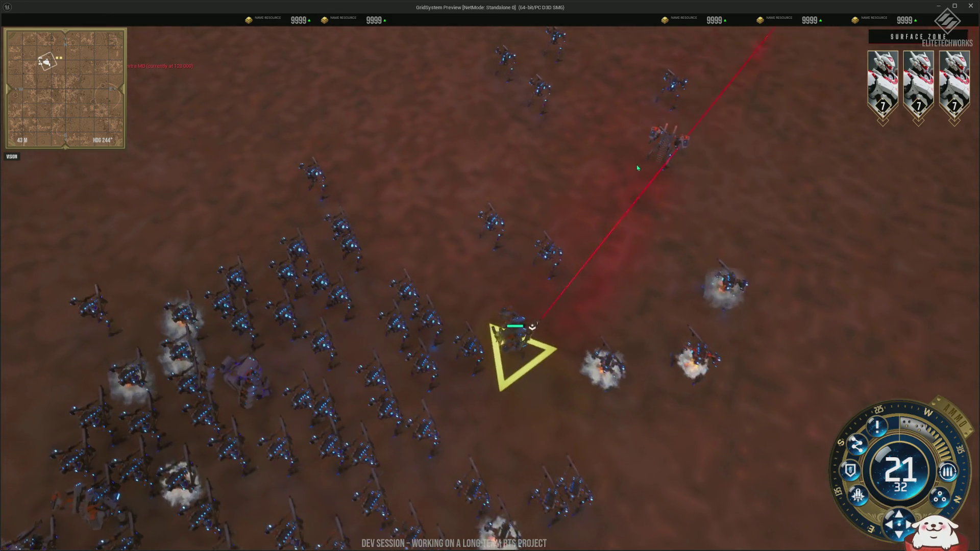
{"action": "mouse_move", "coordinate": [676, 169]}
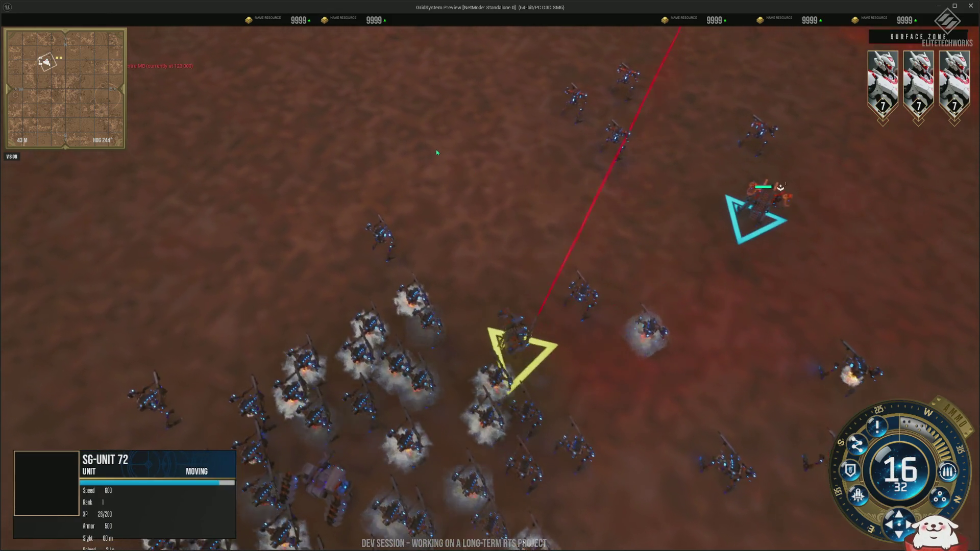
{"action": "key", "text": "ctrl+a"}
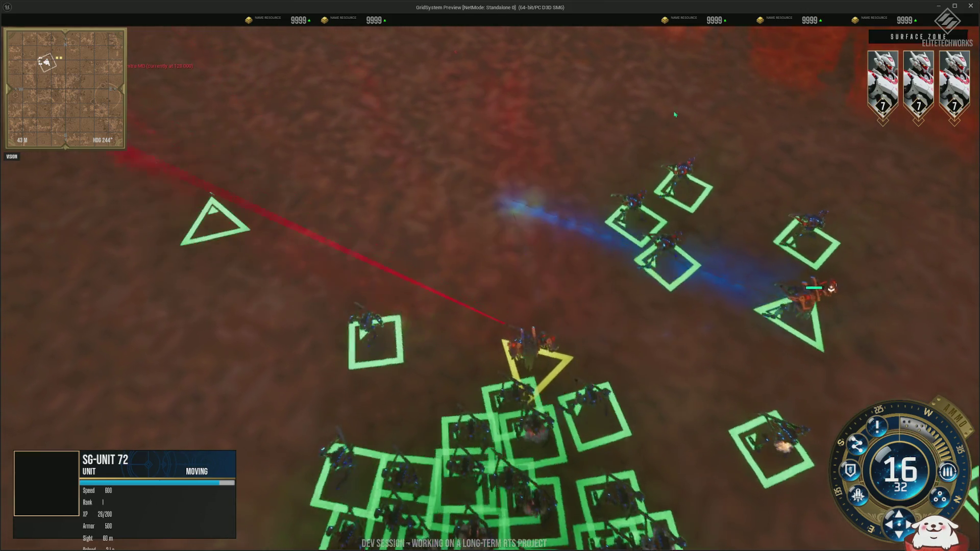
{"action": "left_click", "coordinate": [219, 225]}
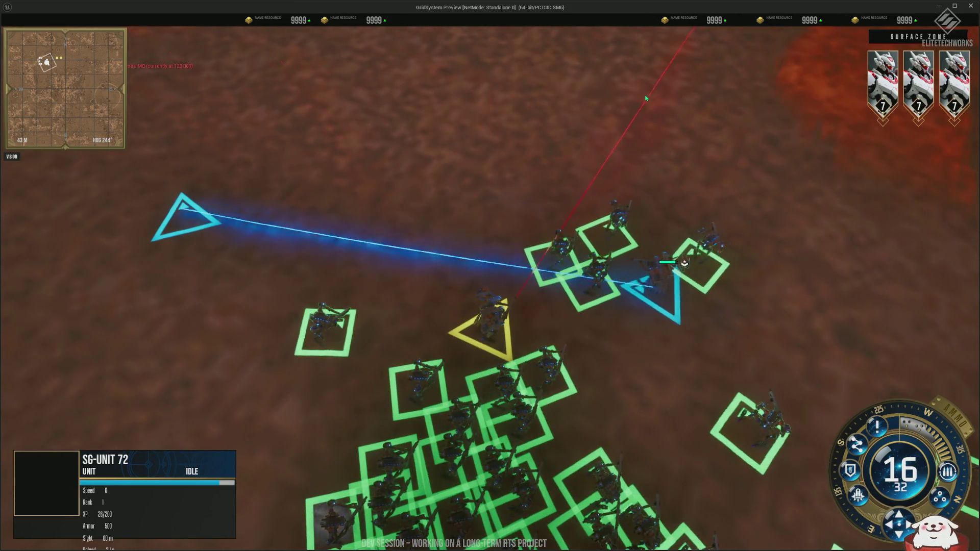
{"action": "scroll", "coordinate": [643, 100], "scroll_direction": "down", "scroll_amount": 5}
{"action": "scroll", "coordinate": [641, 102], "scroll_direction": "up", "scroll_amount": 5}
{"action": "scroll", "coordinate": [558, 266], "scroll_direction": "down", "scroll_amount": 5}
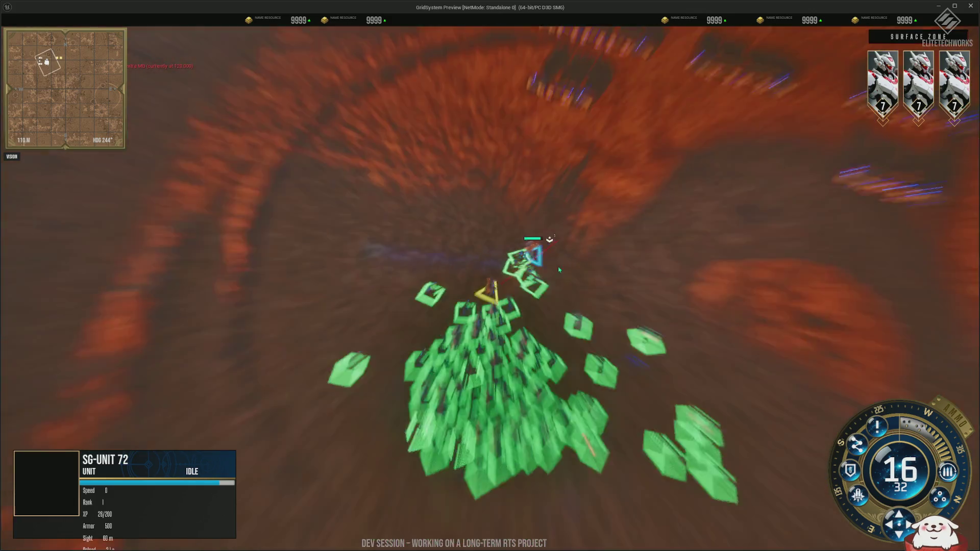
{"action": "scroll", "coordinate": [519, 216], "scroll_direction": "up", "scroll_amount": 5}
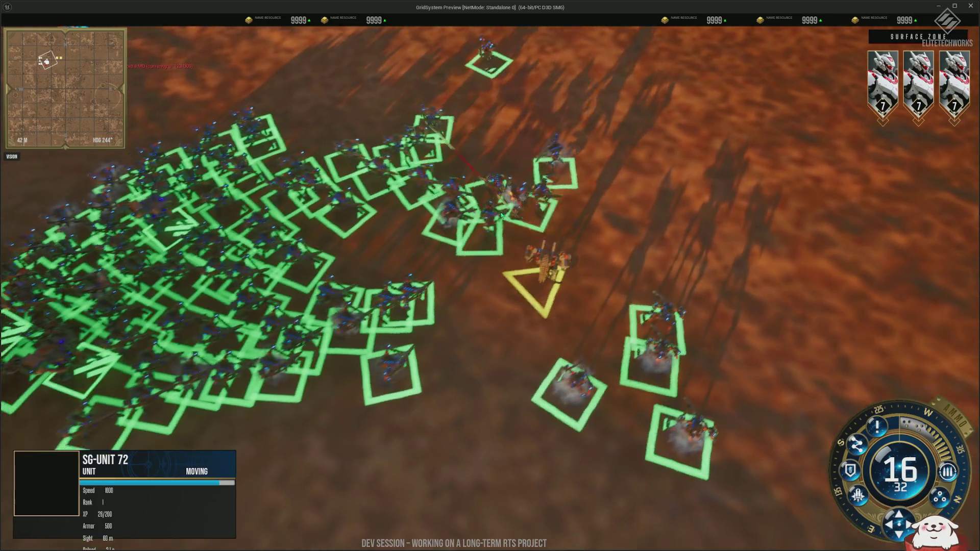
Zoom out, clear the selection, box-select the infantry cluster and order it into a wide grid formation.
{"action": "scroll", "coordinate": [555, 206], "scroll_direction": "down", "scroll_amount": 5}
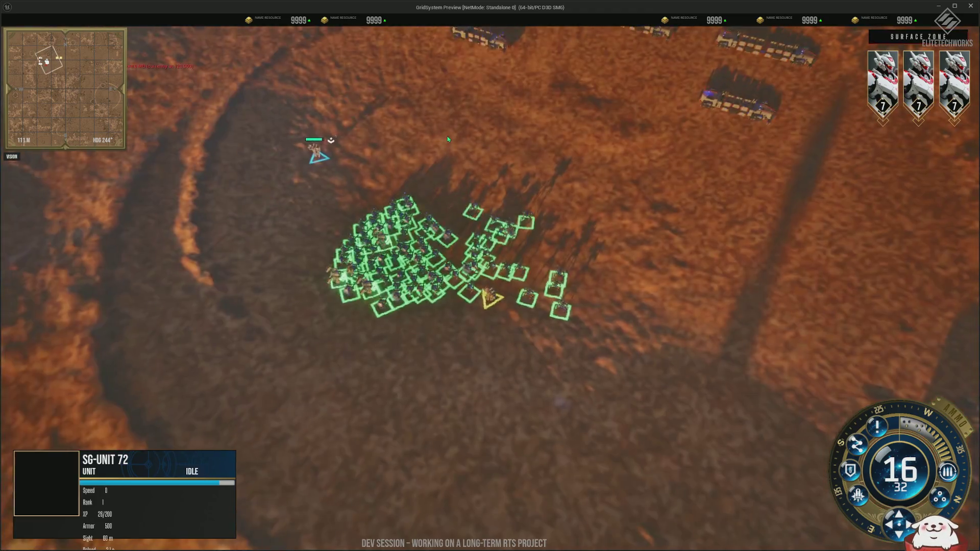
{"action": "scroll", "coordinate": [448, 139], "scroll_direction": "down", "scroll_amount": 3}
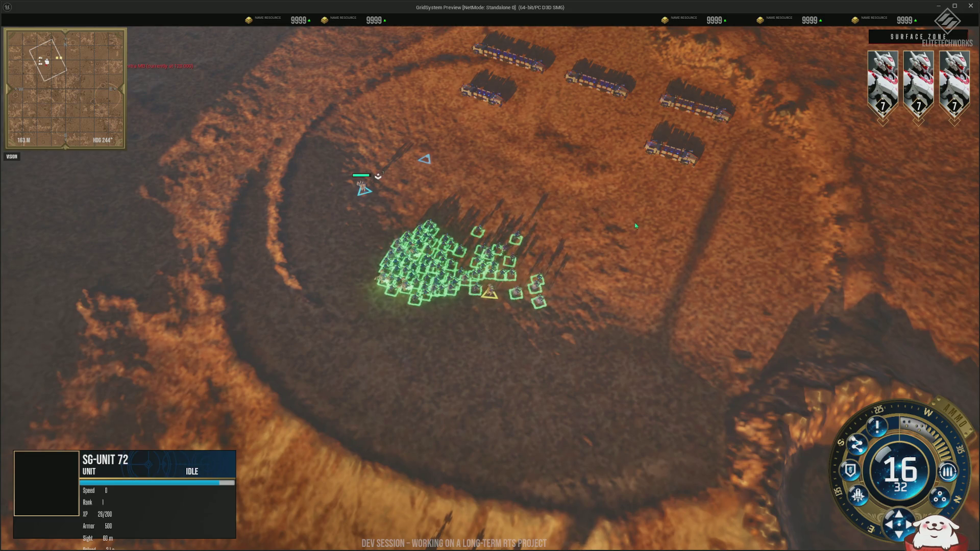
{"action": "left_click", "coordinate": [618, 231]}
{"action": "left_click_drag", "start_coordinate": [313, 124], "coordinate": [496, 301]}
{"action": "right_click", "coordinate": [405, 170]}
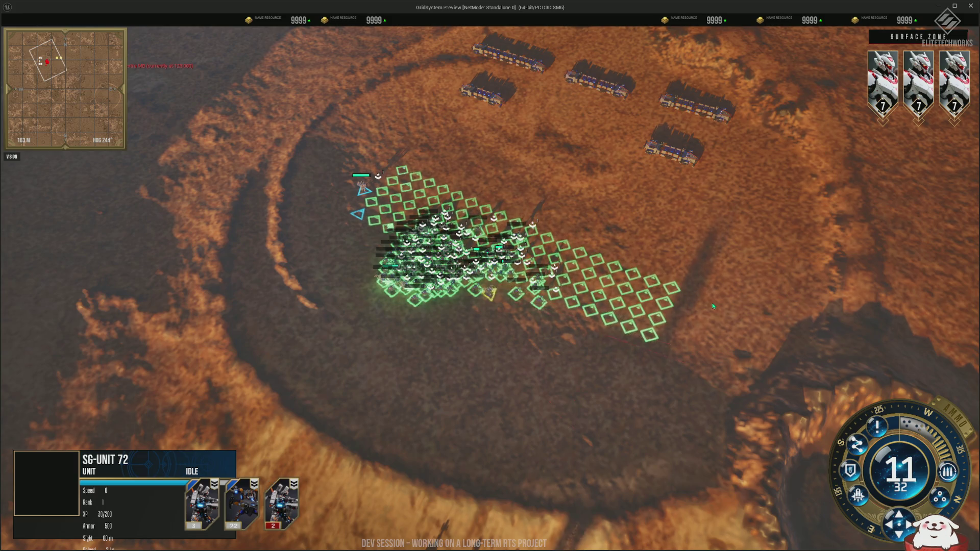
{"action": "scroll", "coordinate": [505, 296], "scroll_direction": "up", "scroll_amount": 3}
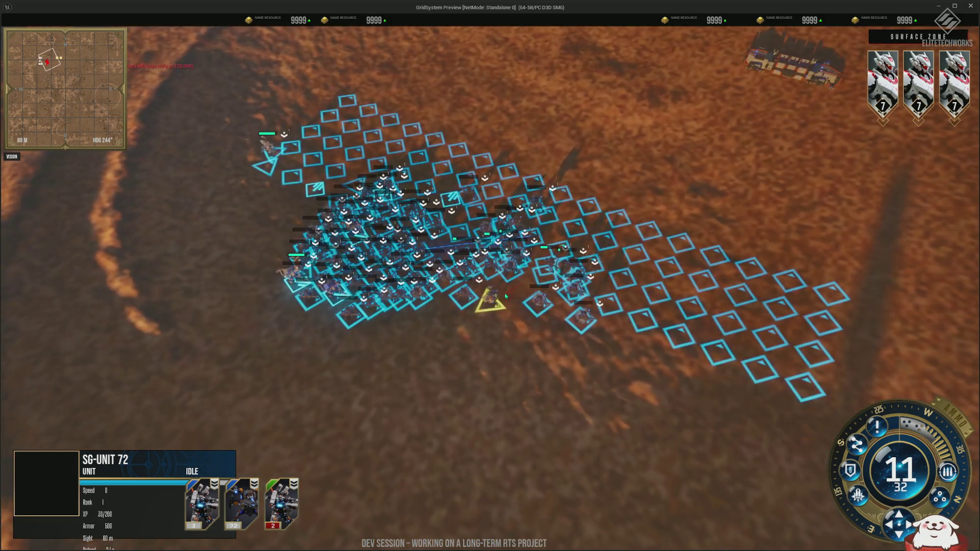